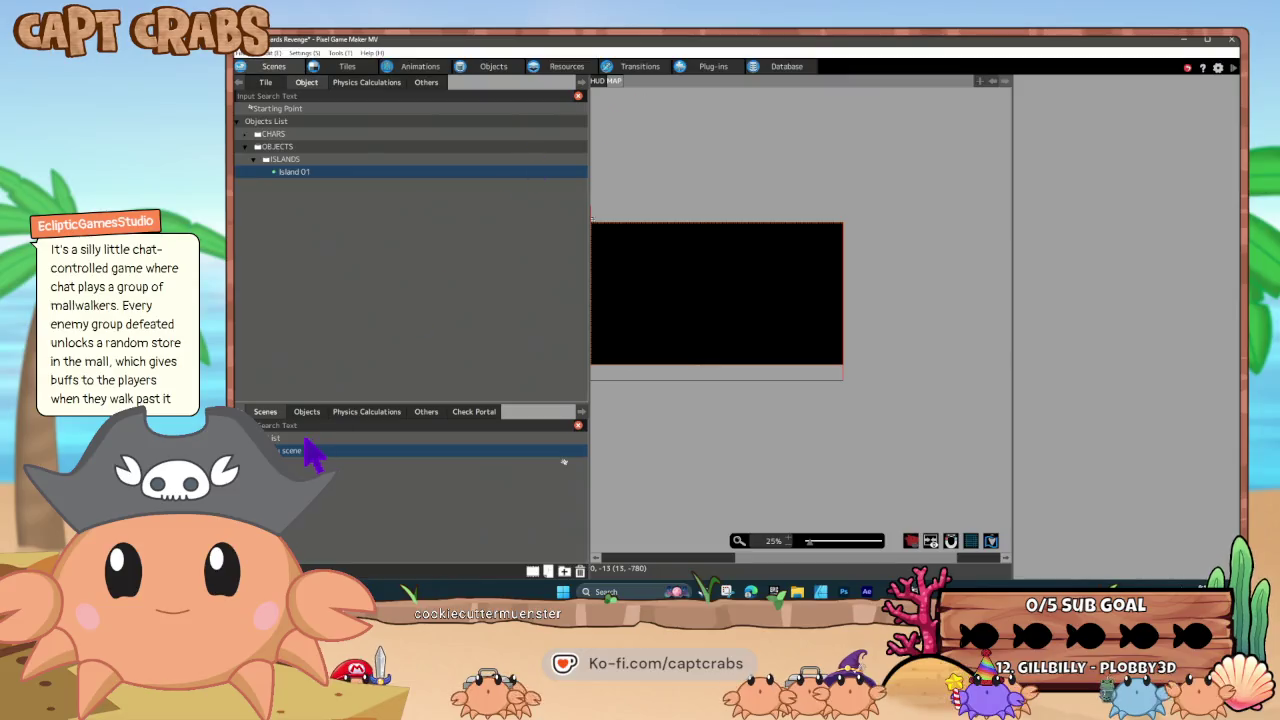
- Set the sea scene's Default Menu Screen to MAP in Scene Settings
click(326, 464)
right_click(327, 464)
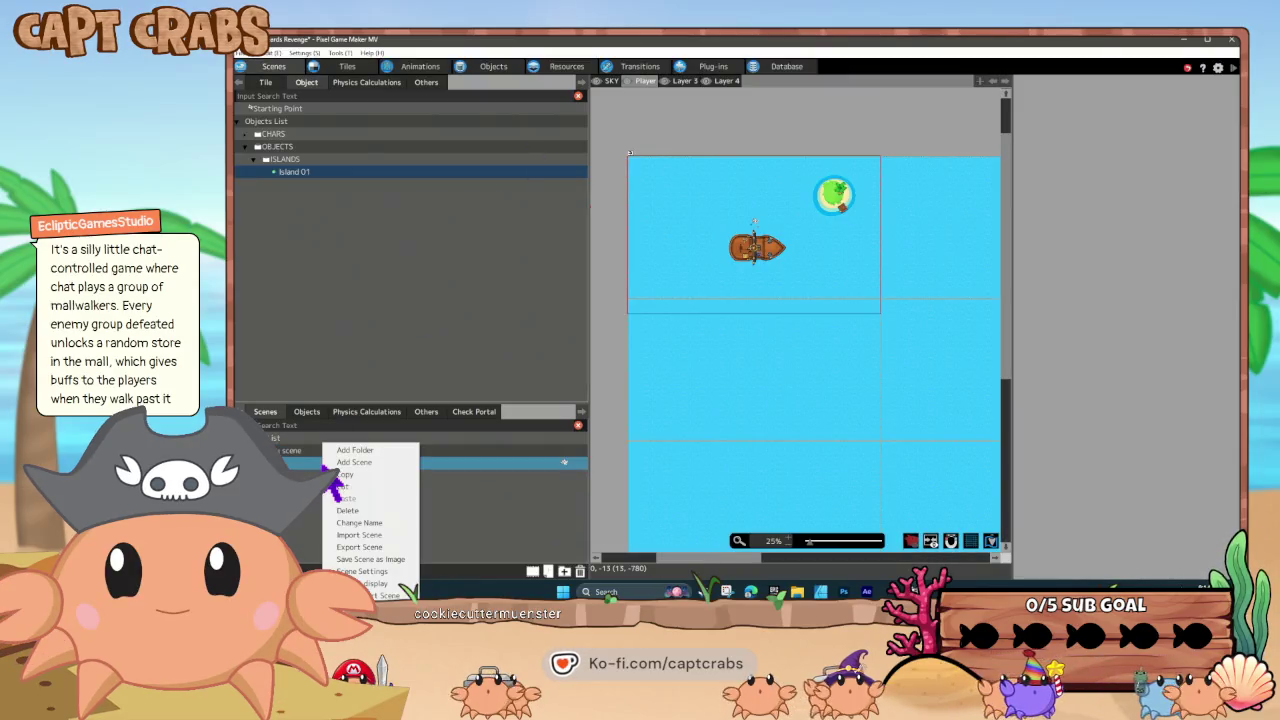
click(363, 574)
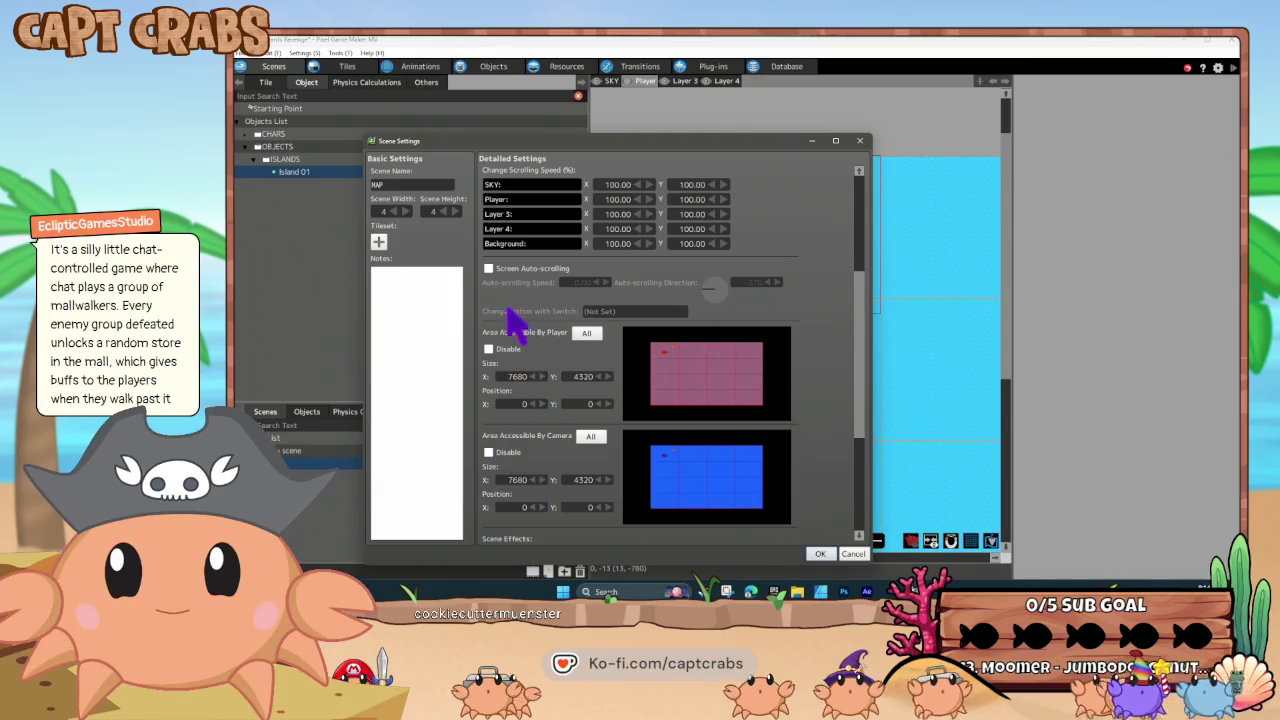
scroll(520, 300, up, 3)
click(575, 232)
click(598, 250)
- Add MAP as a preloaded menu screen instead of HUD and confirm the settings
scroll(665, 295, up, 1)
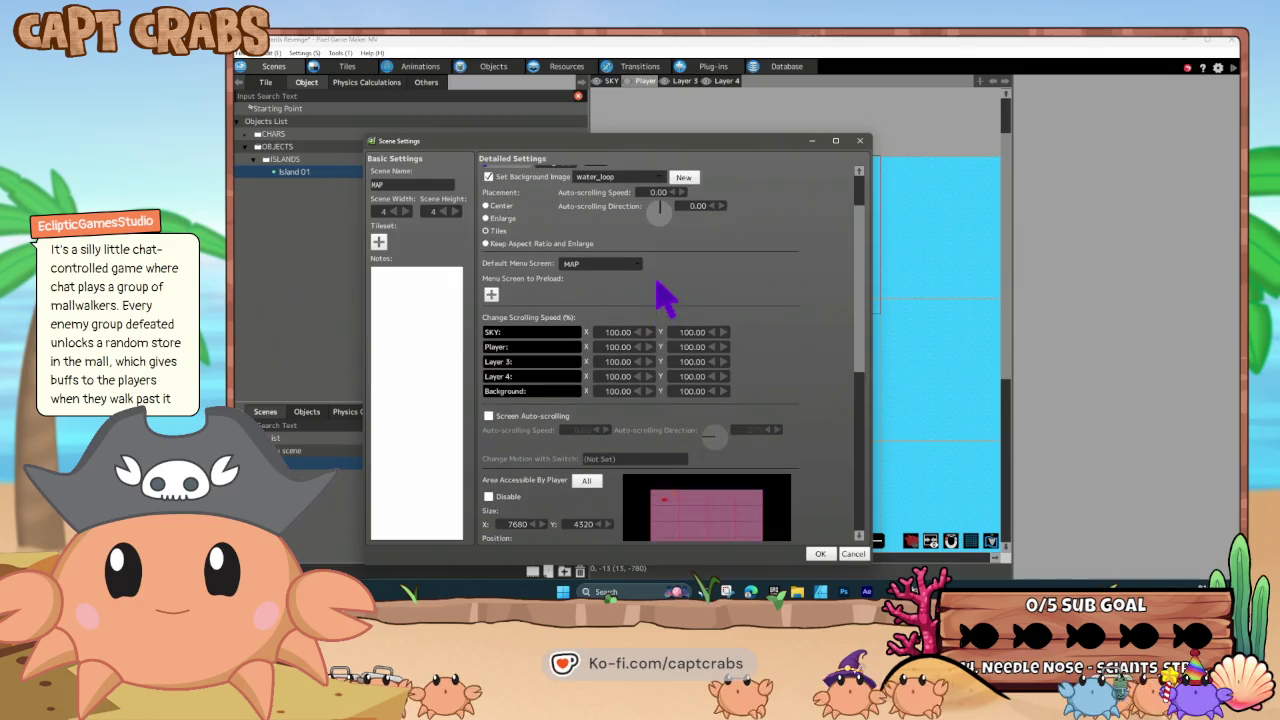
scroll(650, 305, up, 1)
click(491, 336)
click(530, 337)
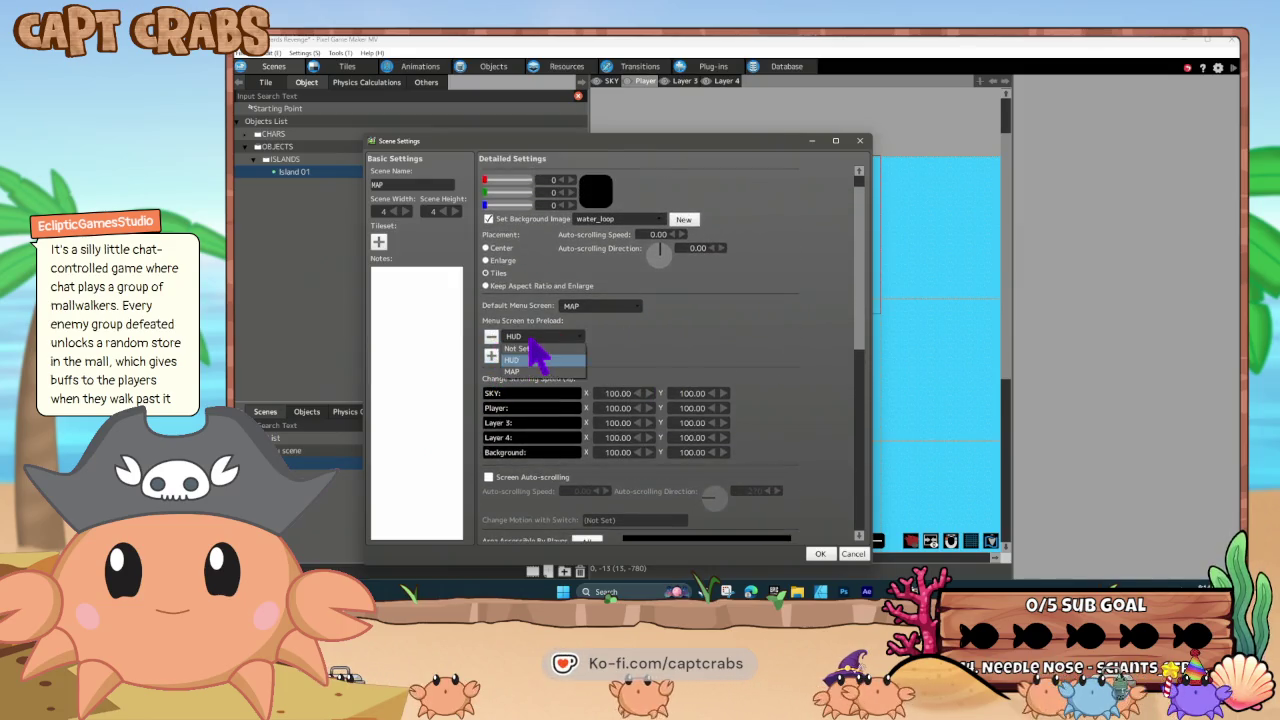
click(542, 371)
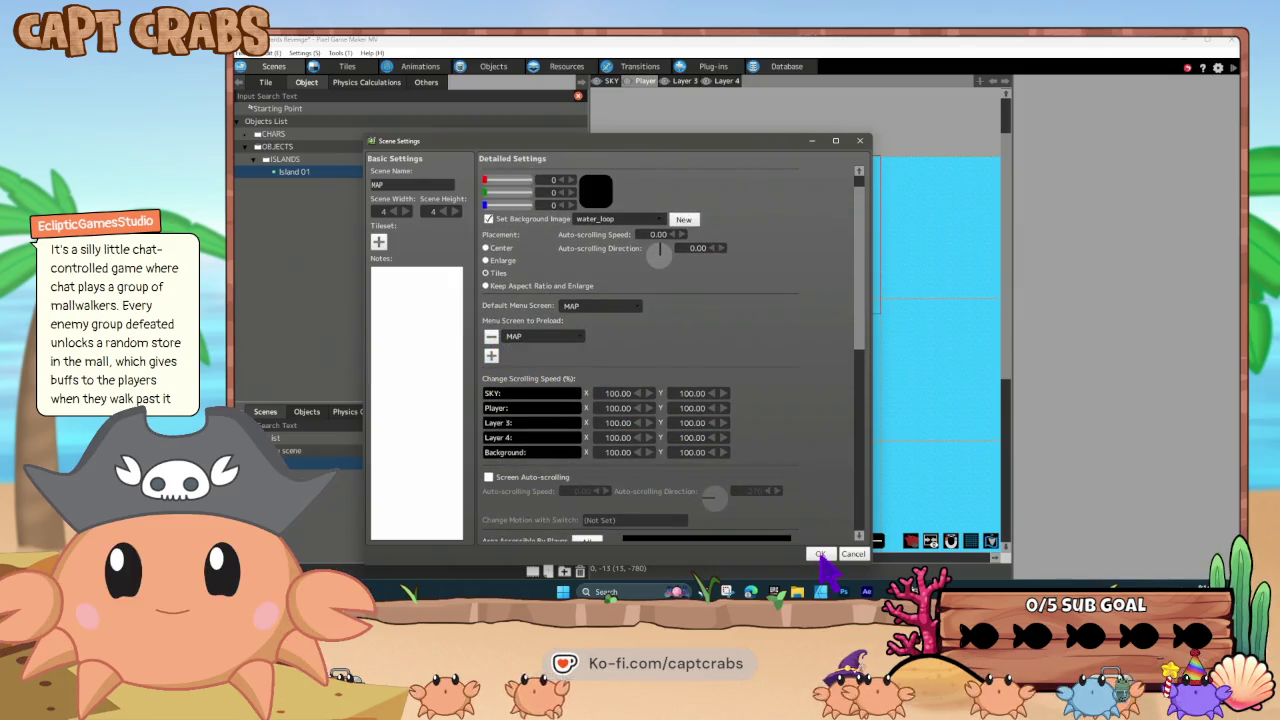
click(820, 554)
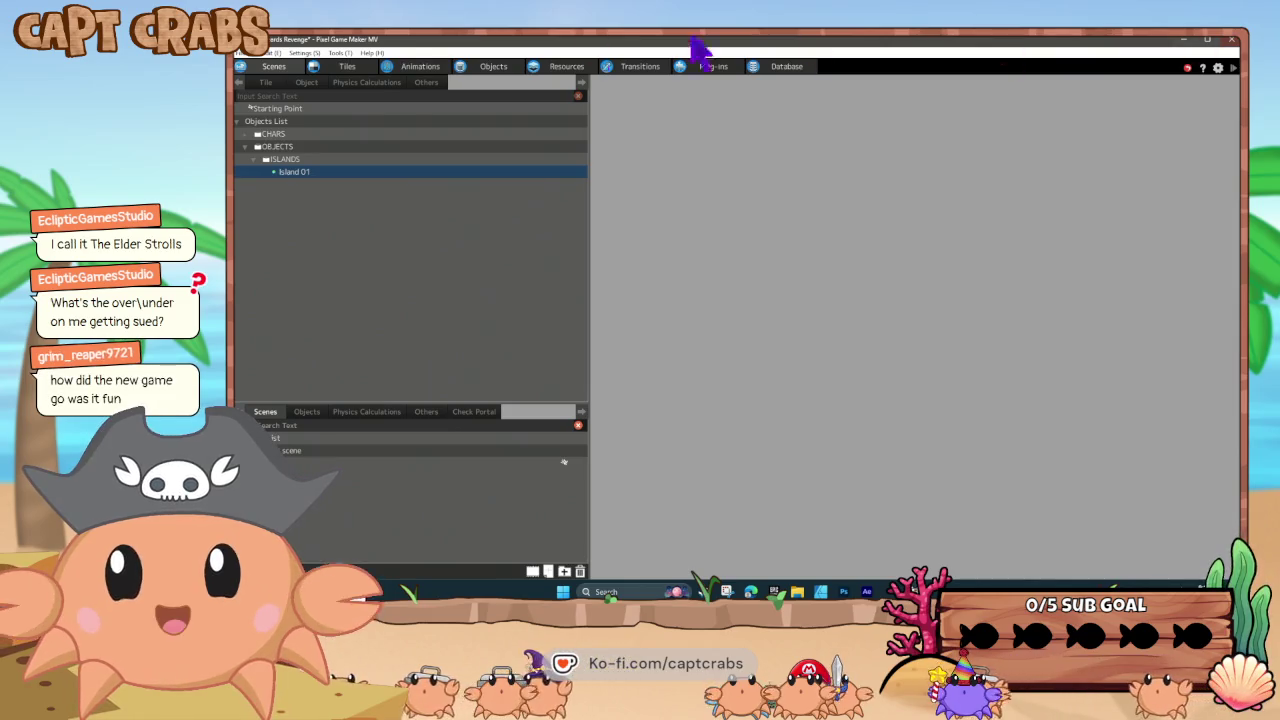
- Open the sea scene and move the ship's starting point up-left
click(281, 66)
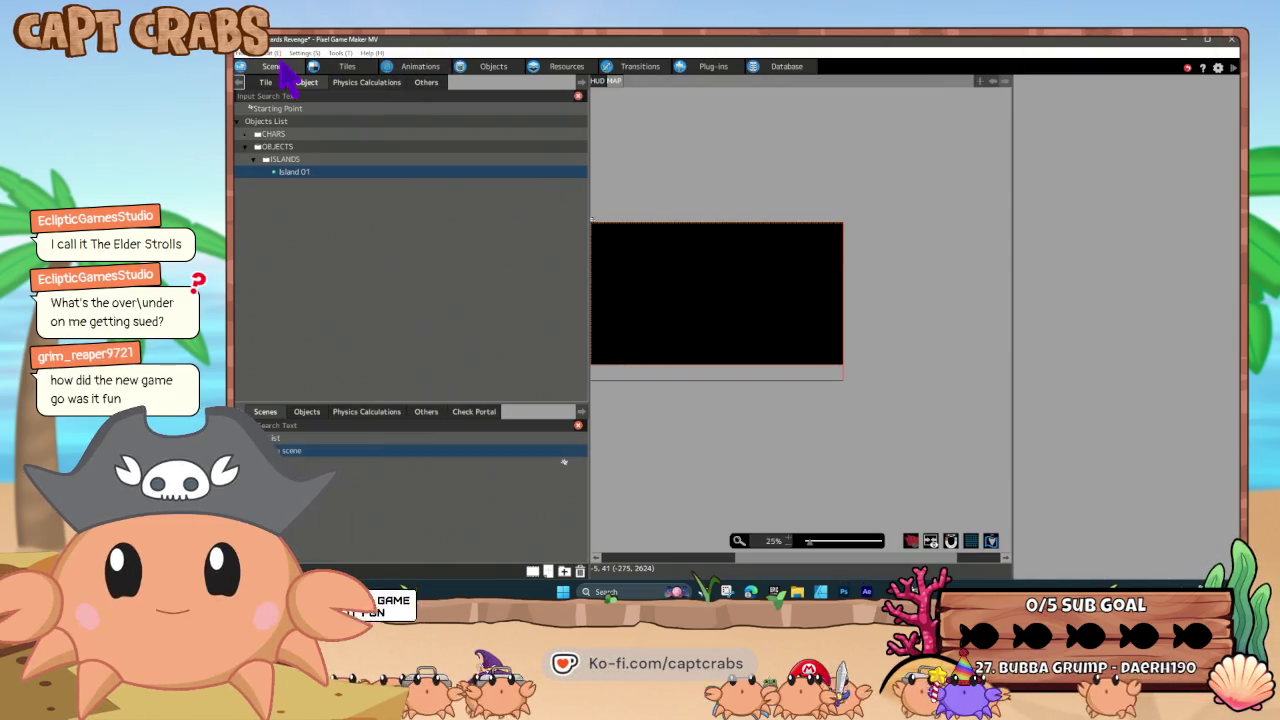
double_click(305, 462)
drag(657, 358, 711, 416)
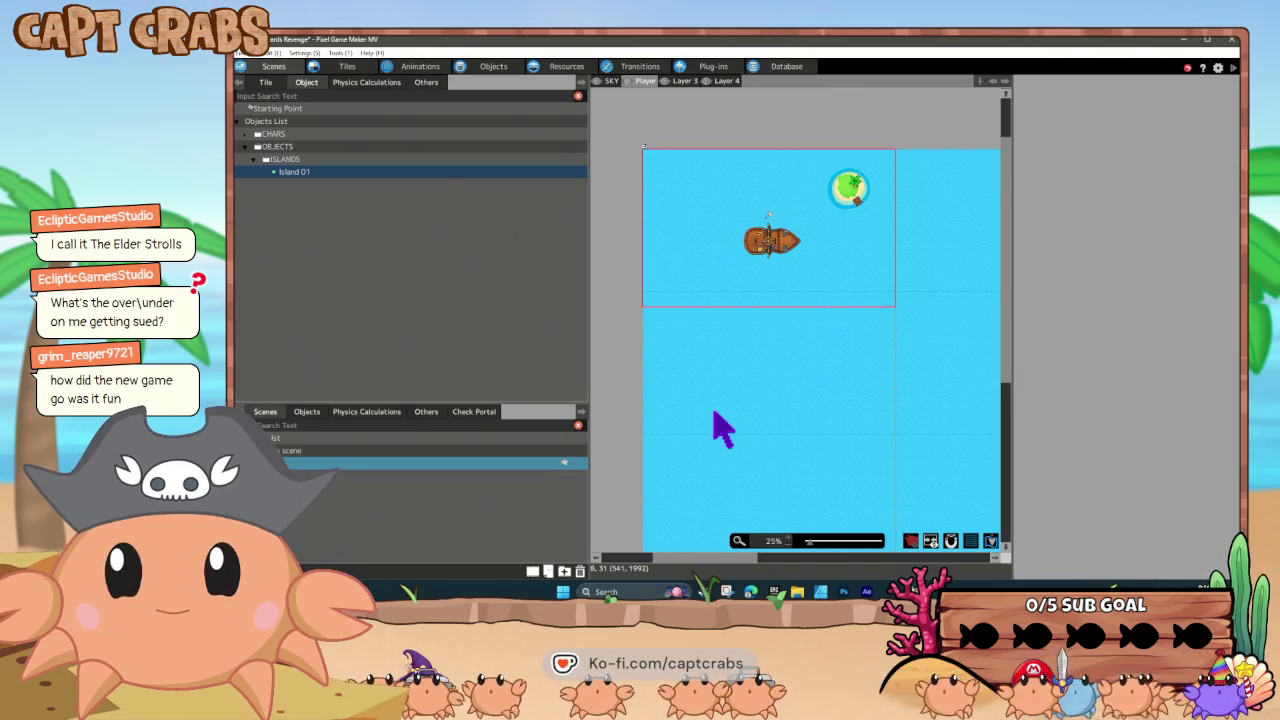
click(786, 241)
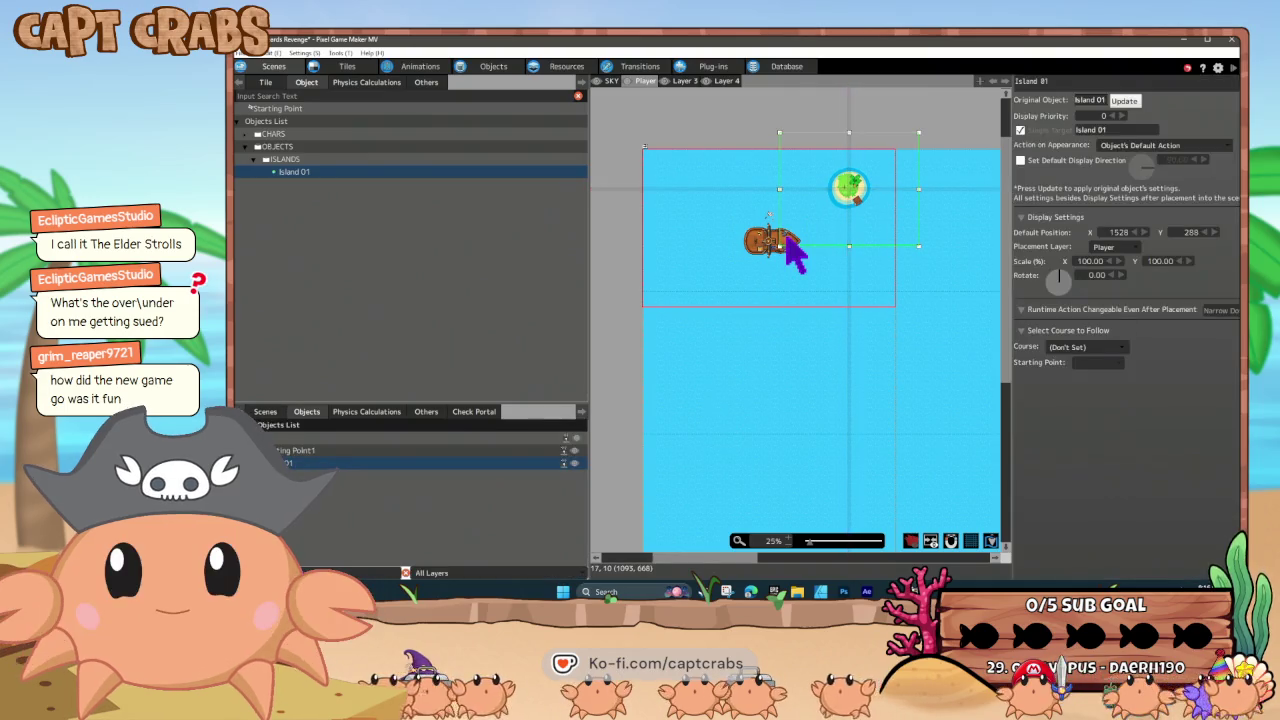
mouse_move(764, 240)
mouse_down()
mouse_move(687, 214)
mouse_move(695, 191)
mouse_up()
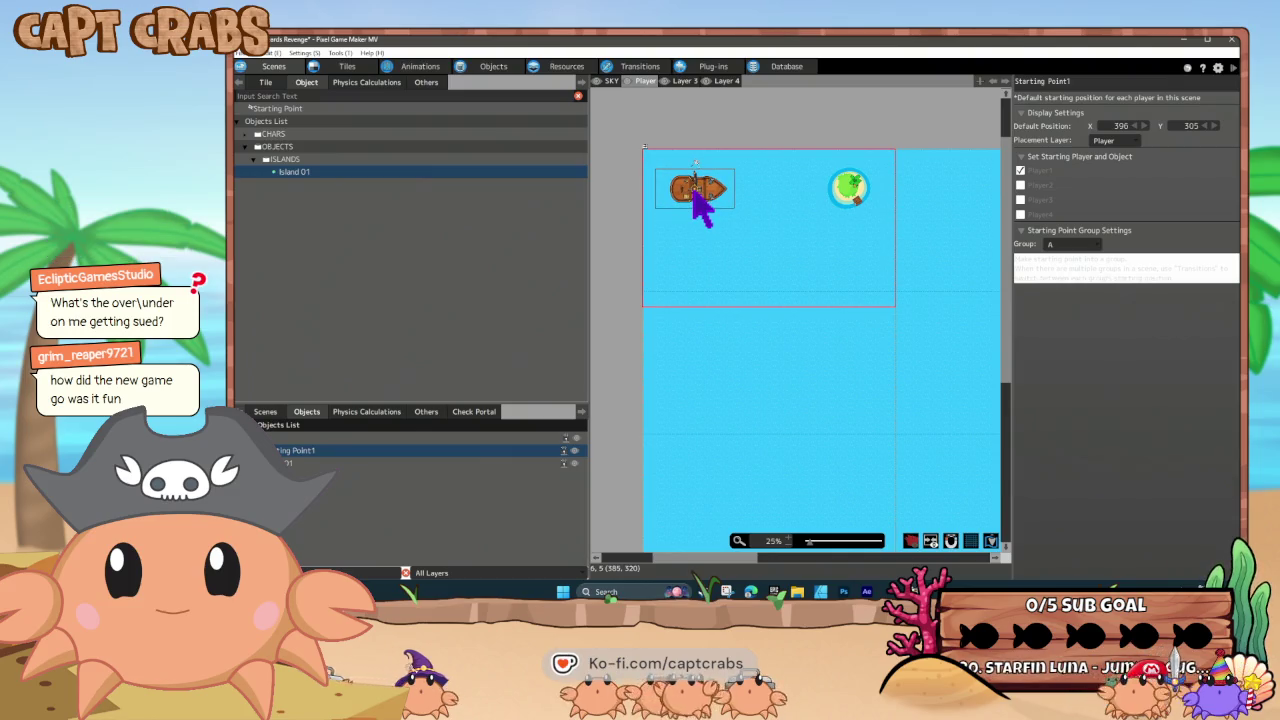
- Nudge Island 01 slightly up and left, then save the project
drag(850, 200, 836, 196)
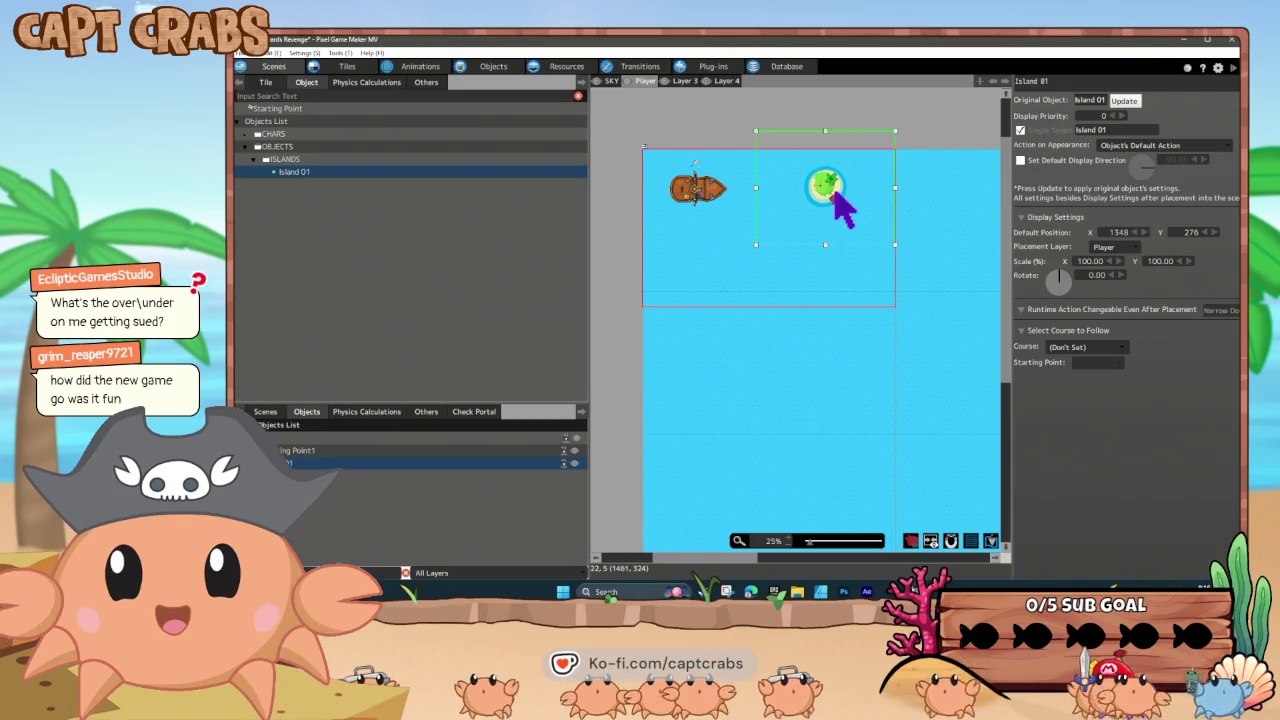
click(735, 285)
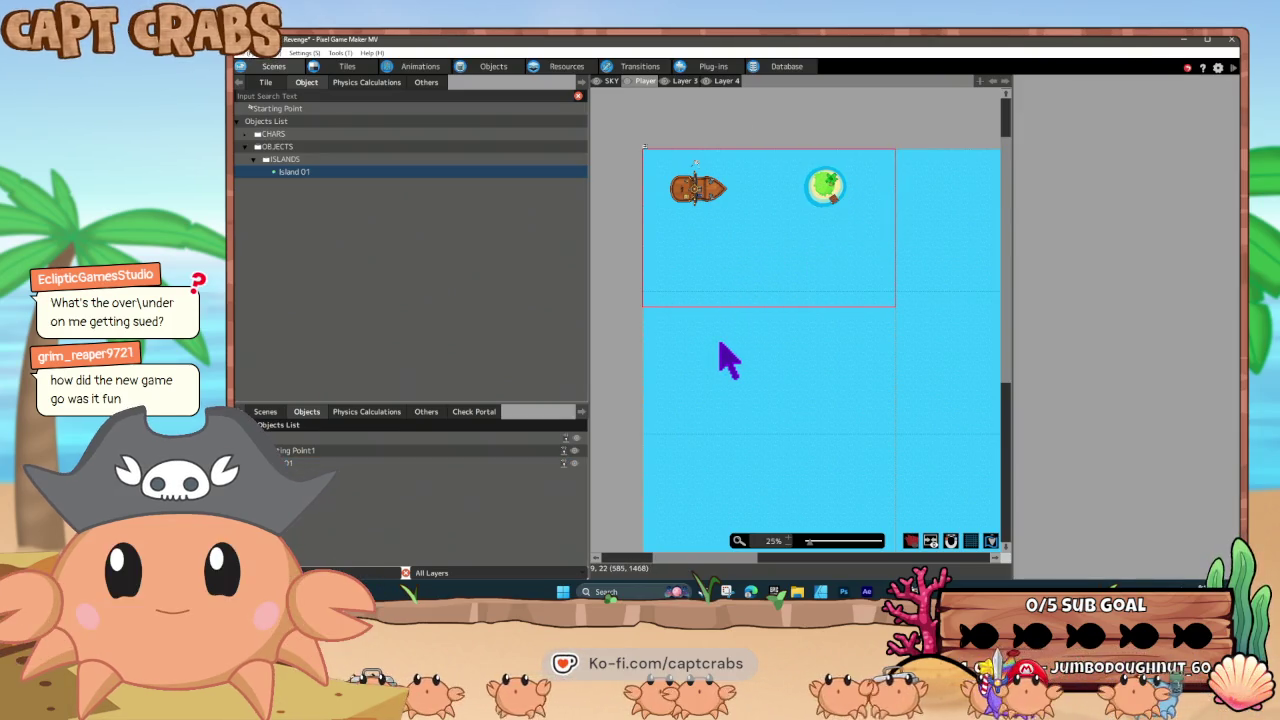
key(ctrl+s)
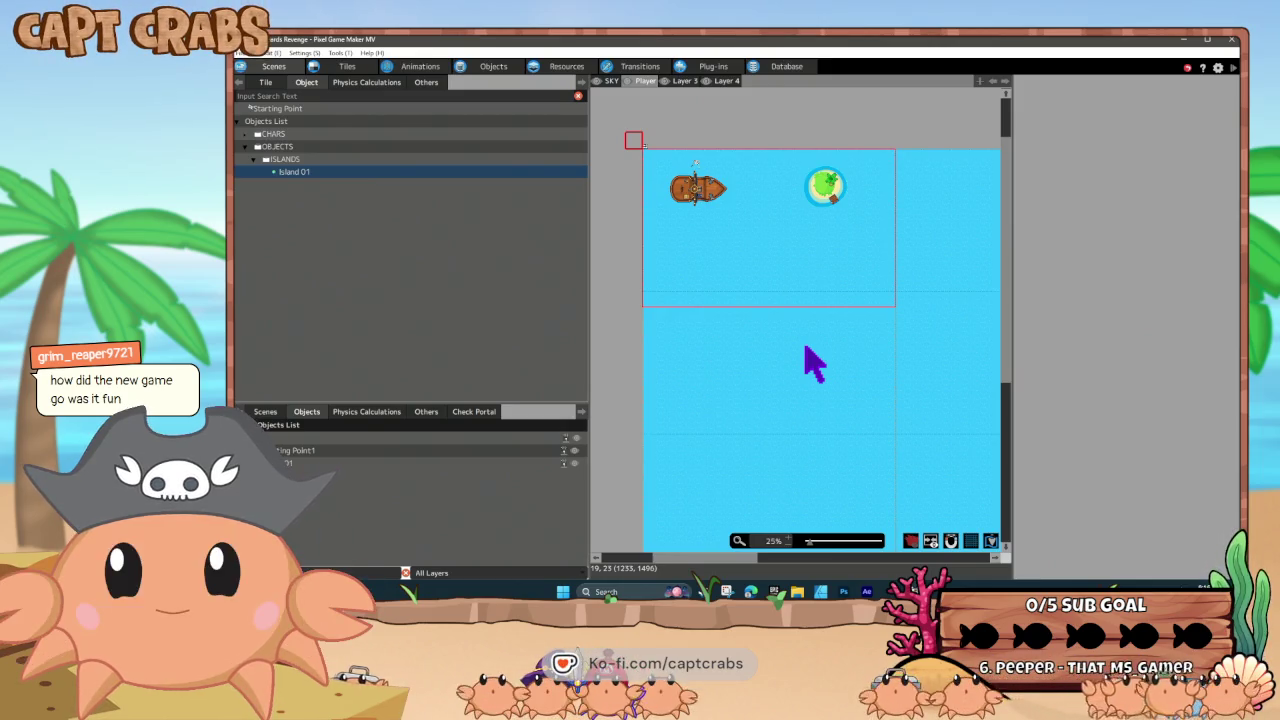
- Launch a test play of the game with F5
key(F5)
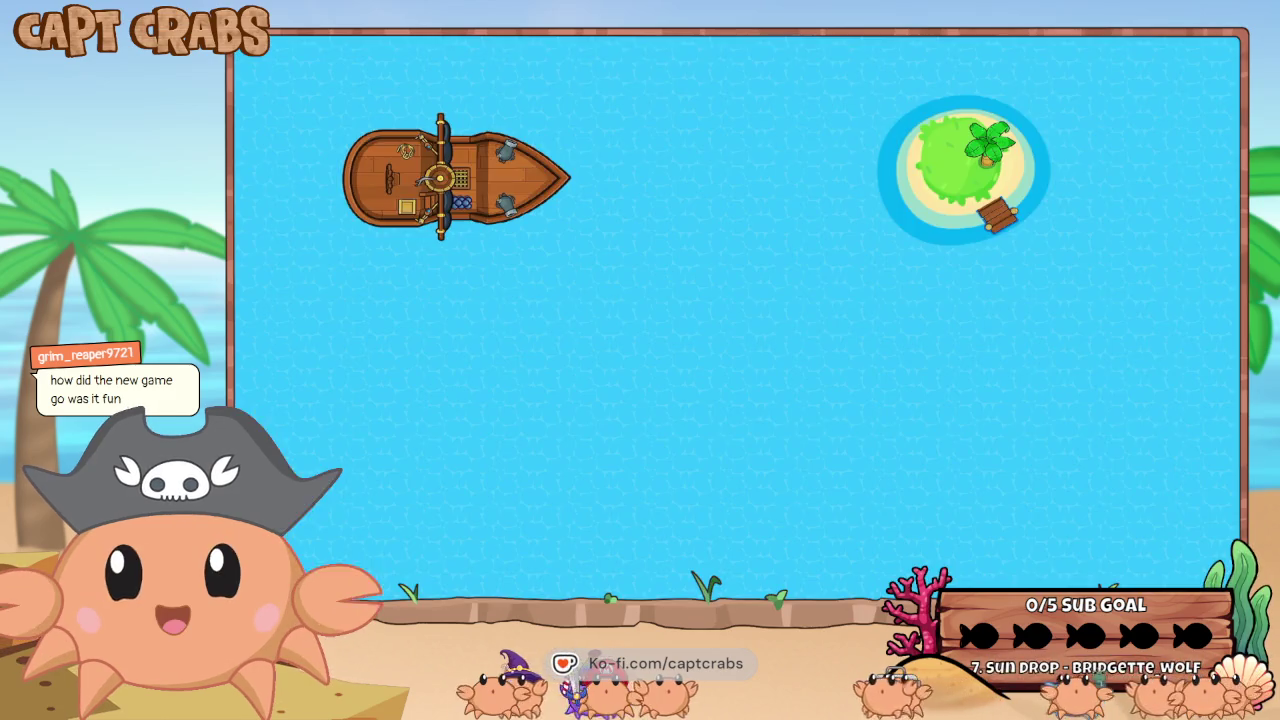
- Sail the ship down, turn it around, and head back up toward the island
key(Down)
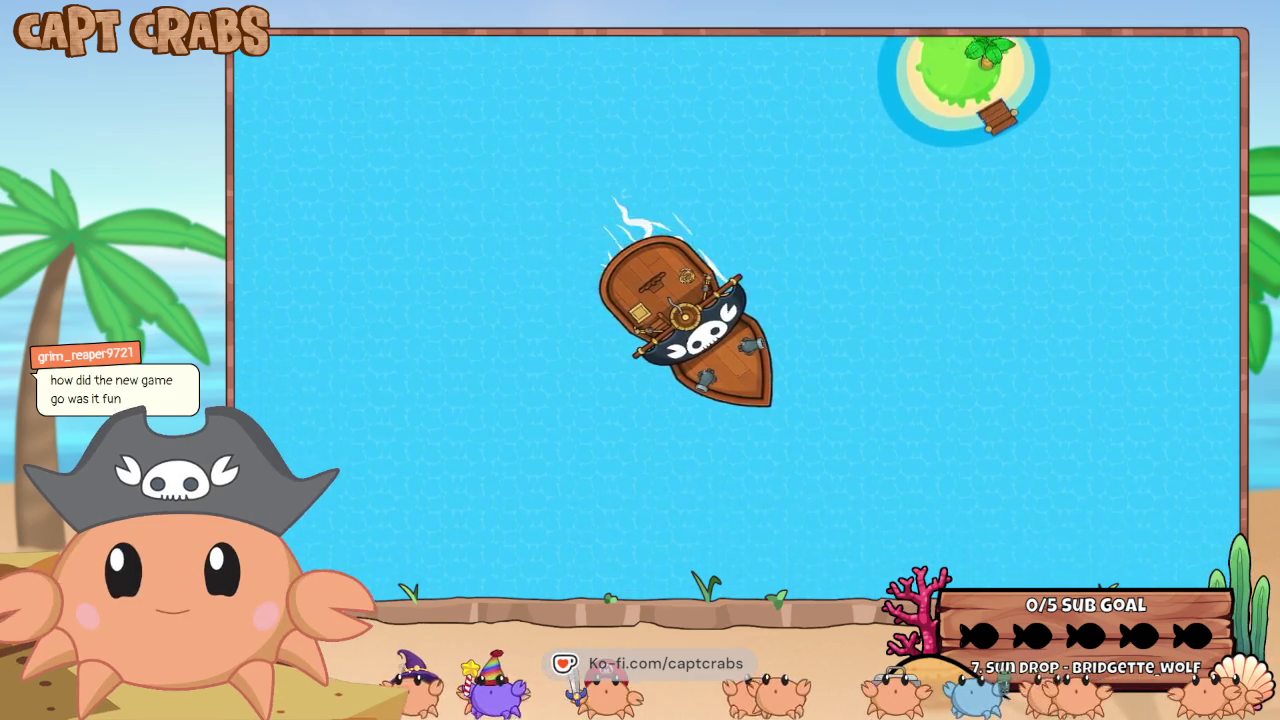
key(Left)
key(Right)
key(Up)
key(Right)
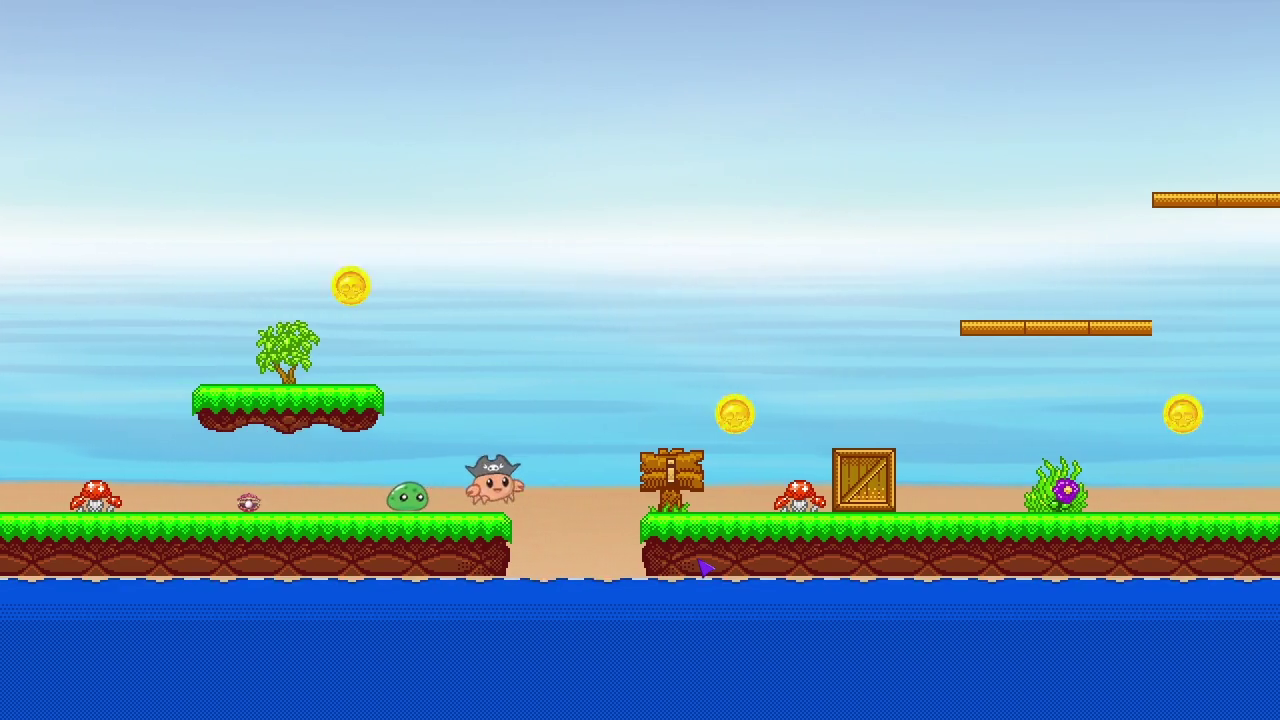
- Run the pirate crab back and forth by the signpost, then right, jumping toward the upper platform
key(Right)
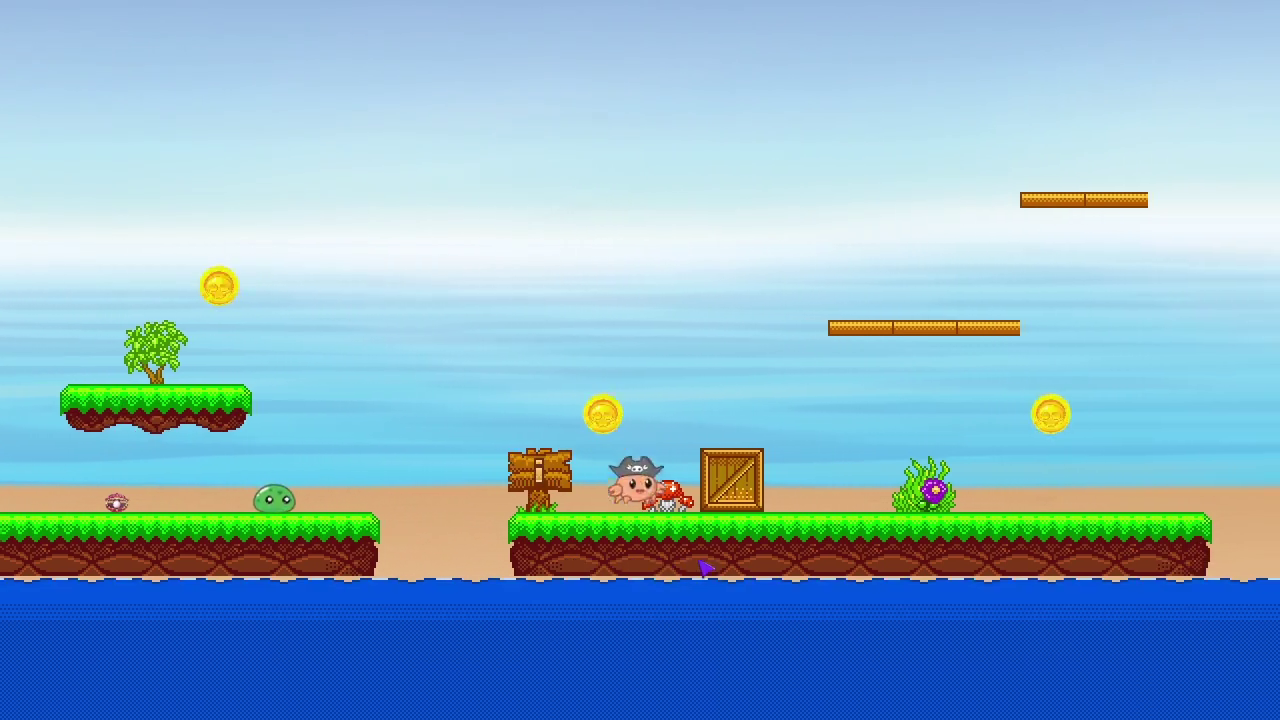
key(space)
key(Left)
key(space)
key(Left)
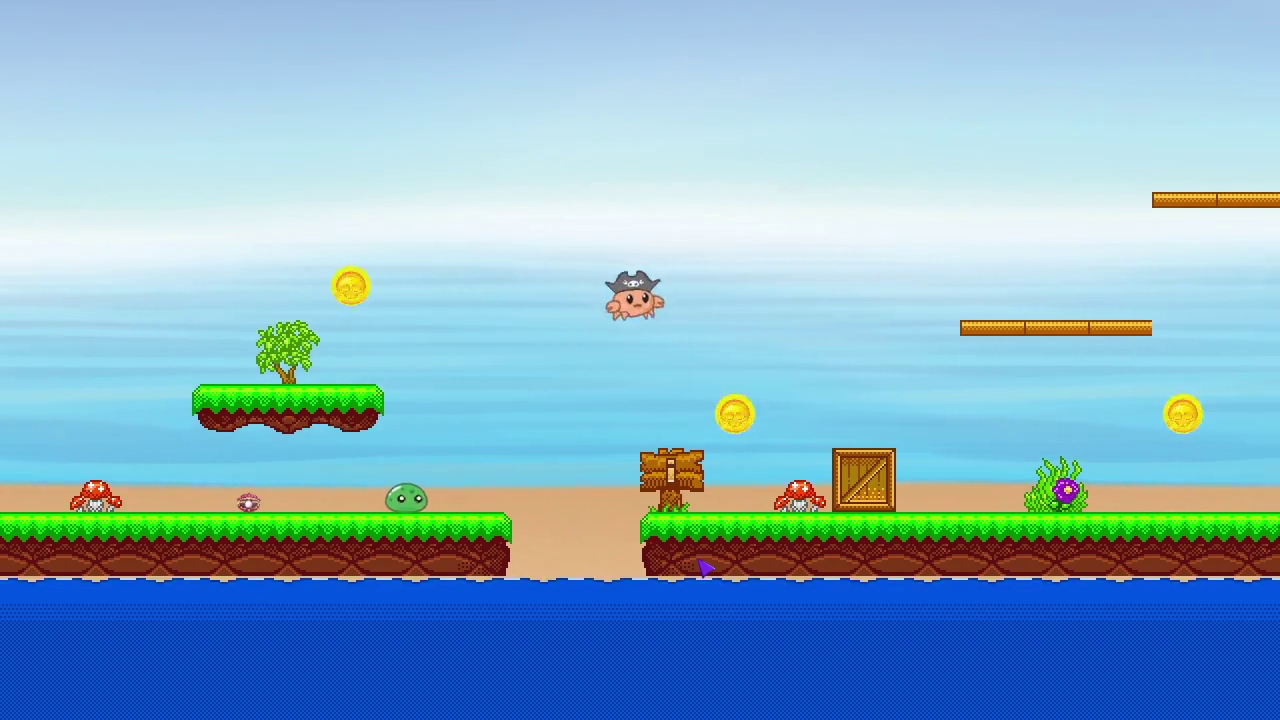
key(Right)
key(Up)
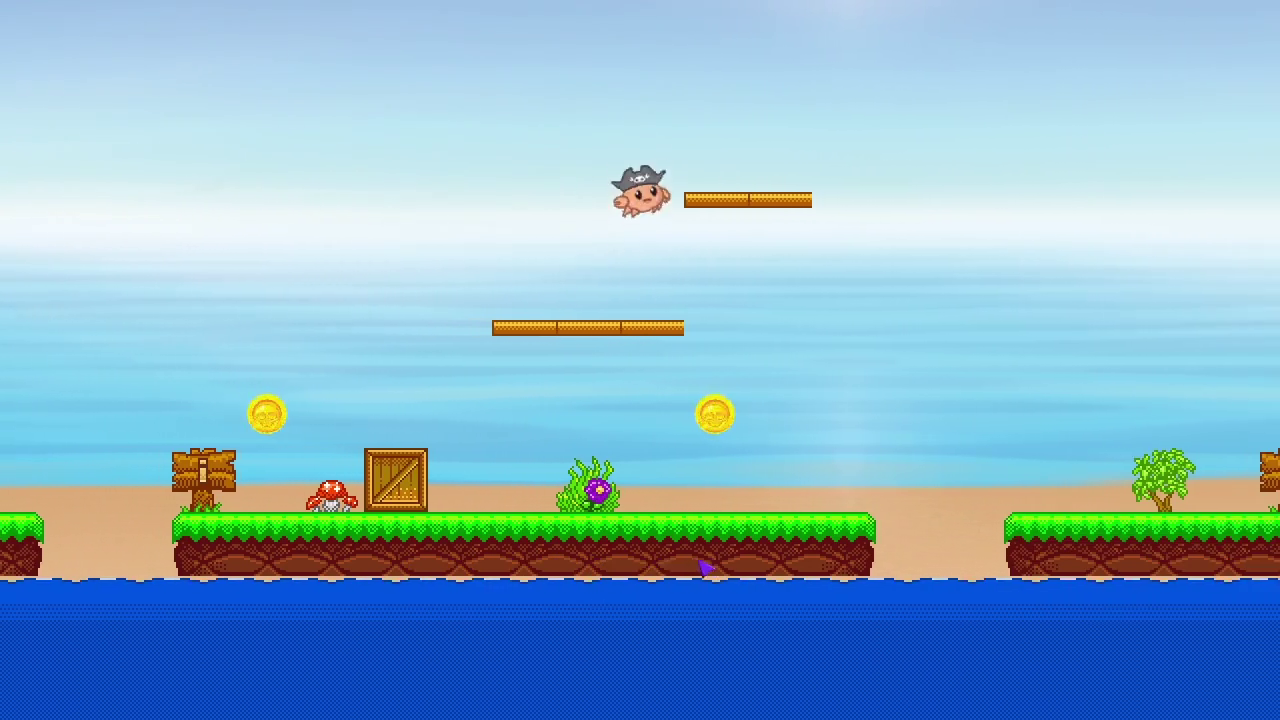
key(Right)
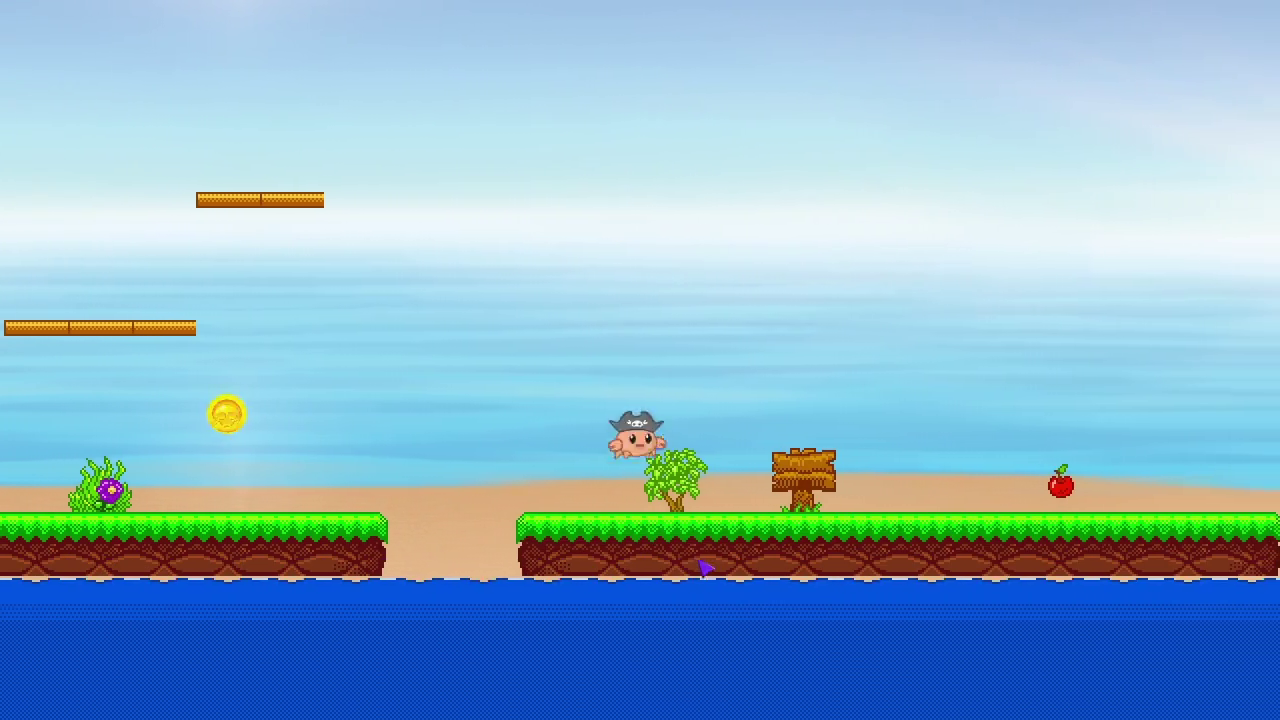
key(Right)
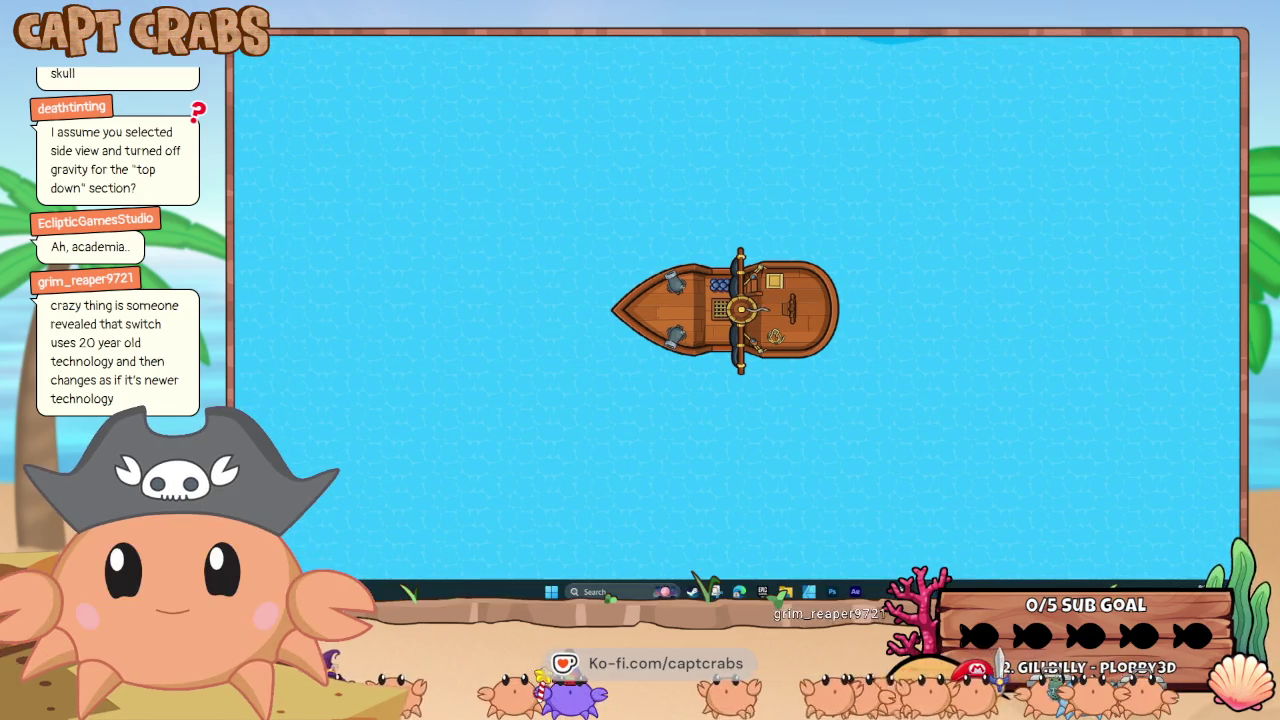
- Switch back to the editor and open Settings > Control Keys Management
key(alt+Tab)
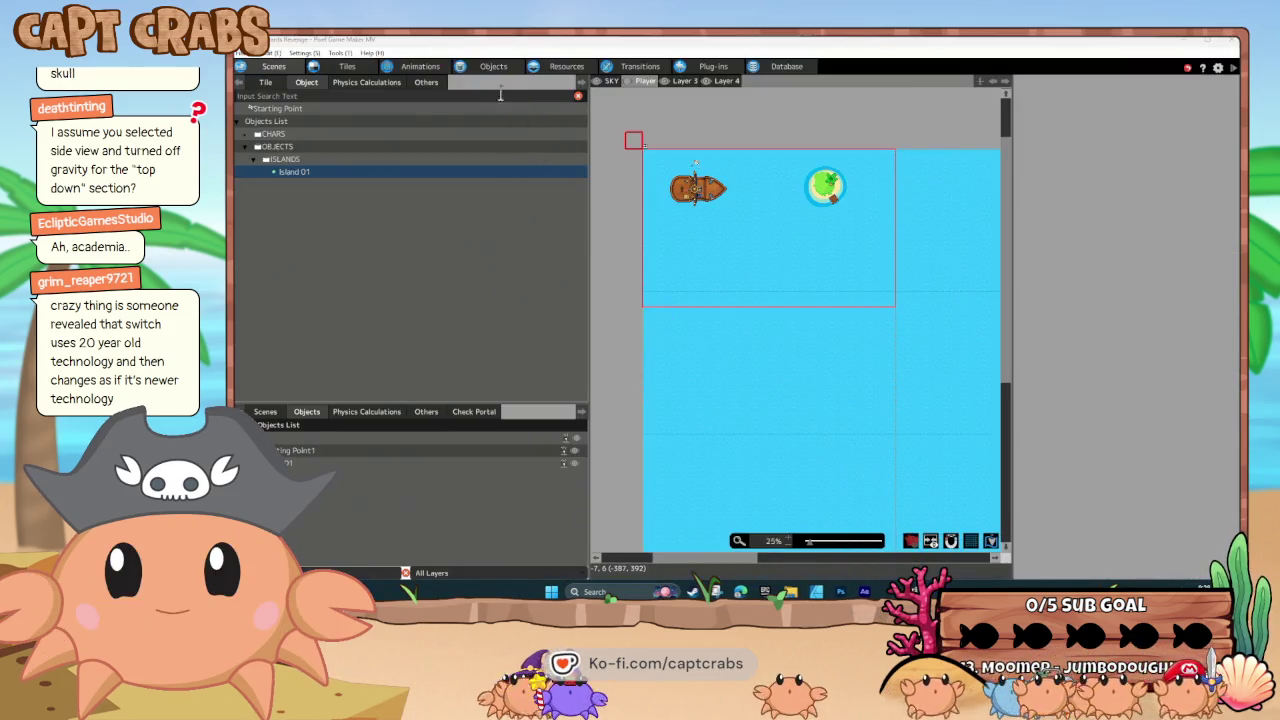
click(305, 53)
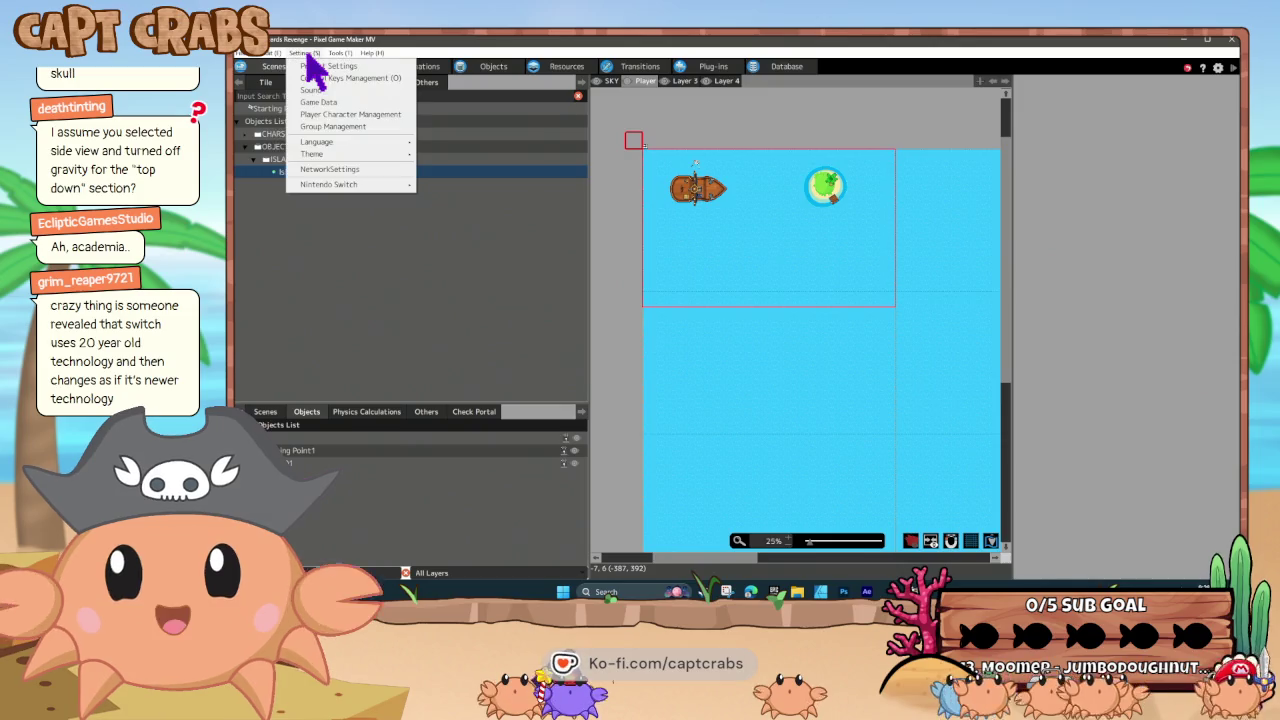
click(345, 78)
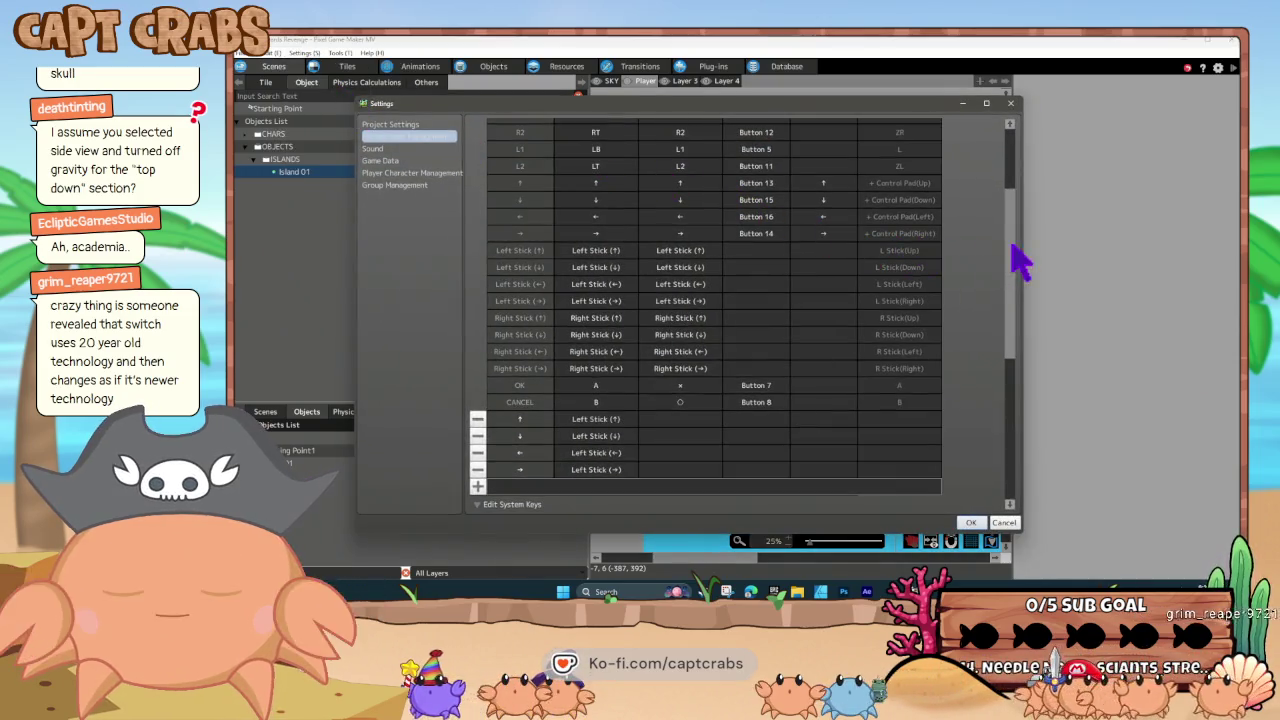
scroll(1020, 260, up, 5)
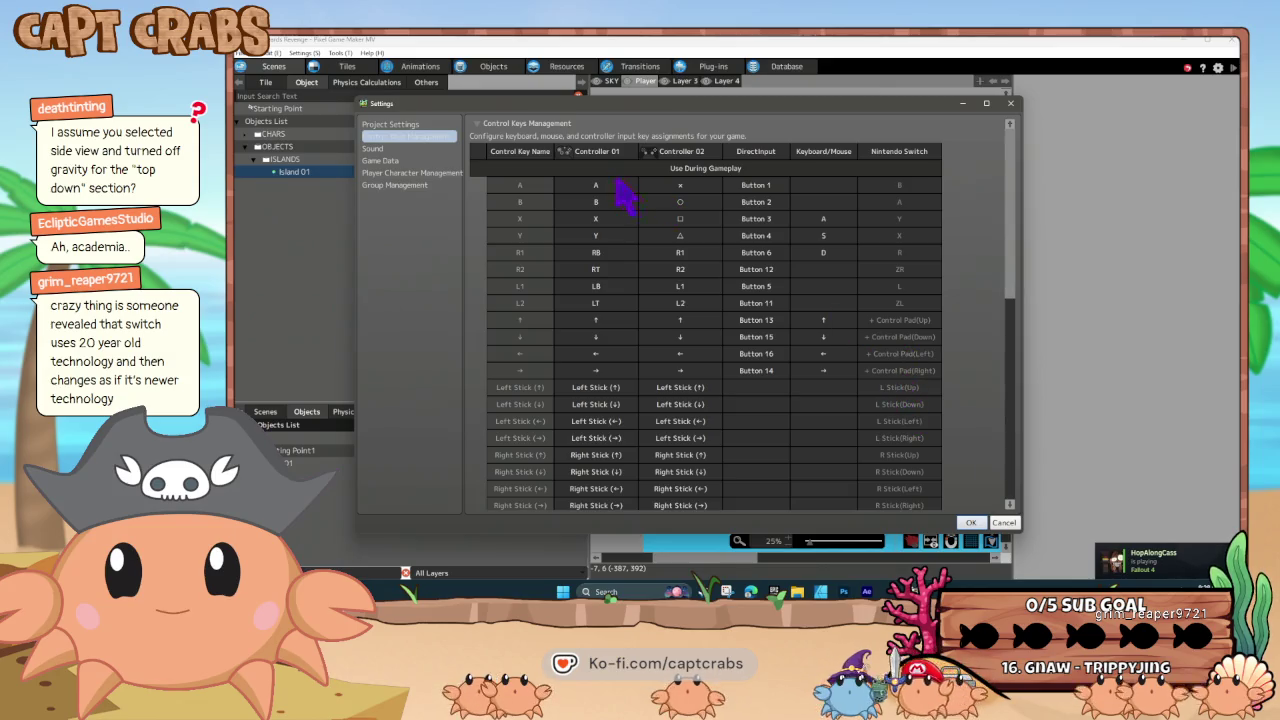
- Close Control Keys Management, open a Nintendo Switch registration item, then close the blank window
click(1000, 525)
click(304, 52)
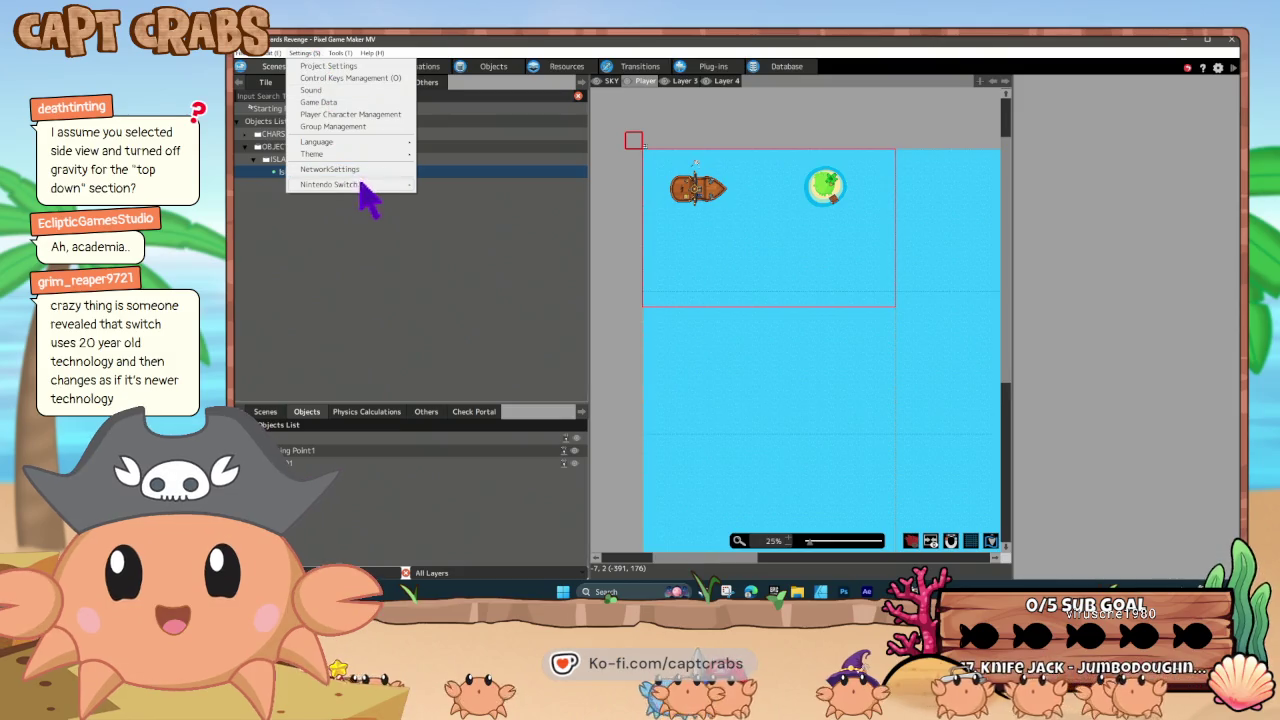
mouse_move(360, 184)
click(446, 187)
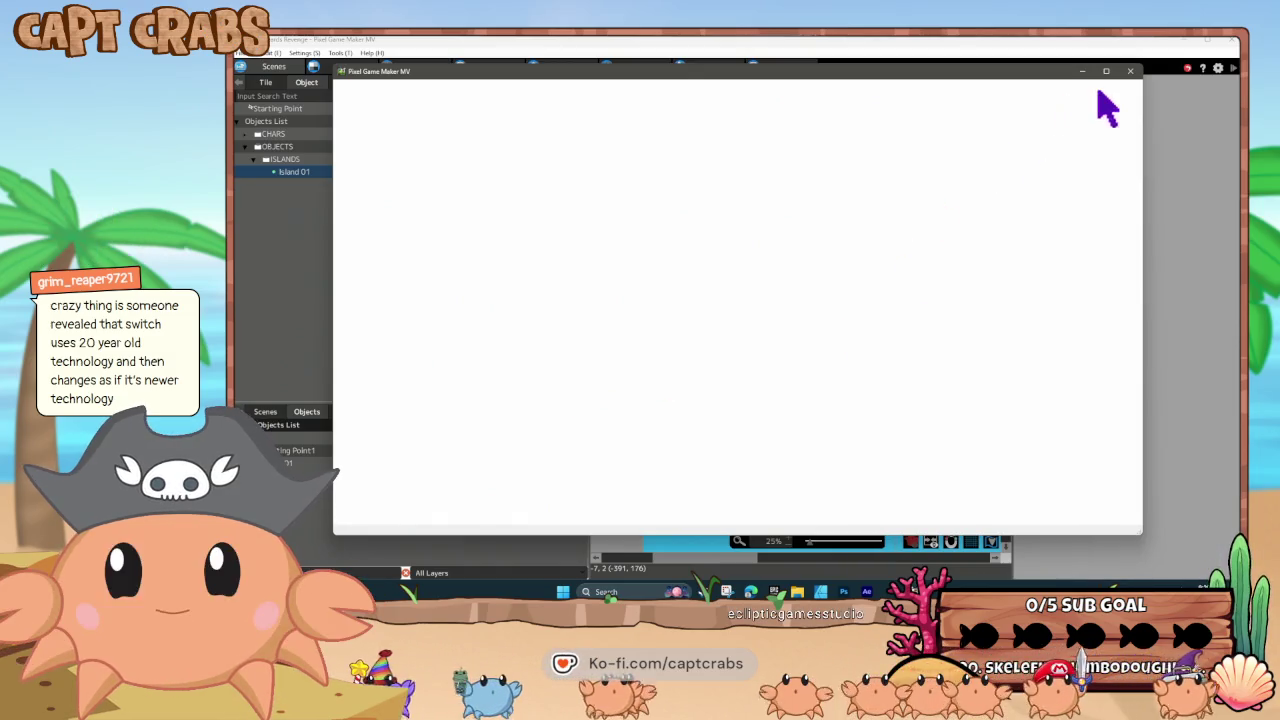
click(1130, 71)
- Reopen the Settings menu's Nintendo Switch options and dismiss them without choosing anything
click(316, 53)
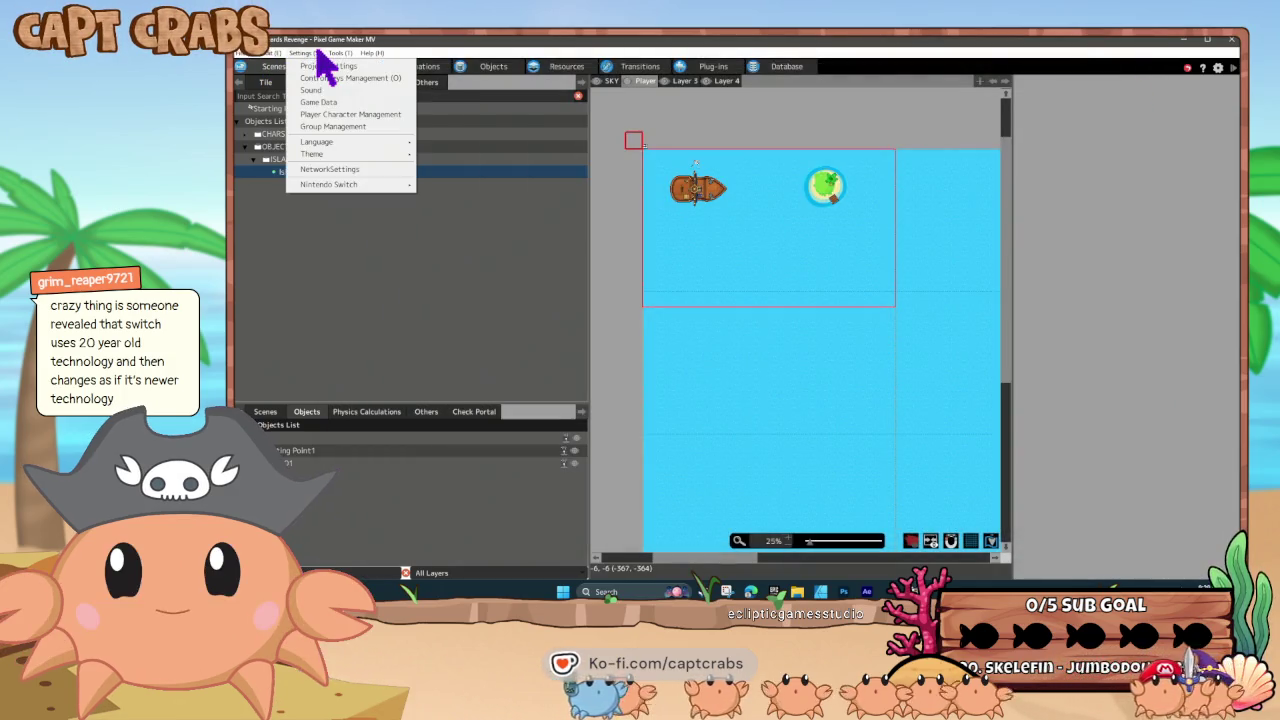
mouse_move(352, 186)
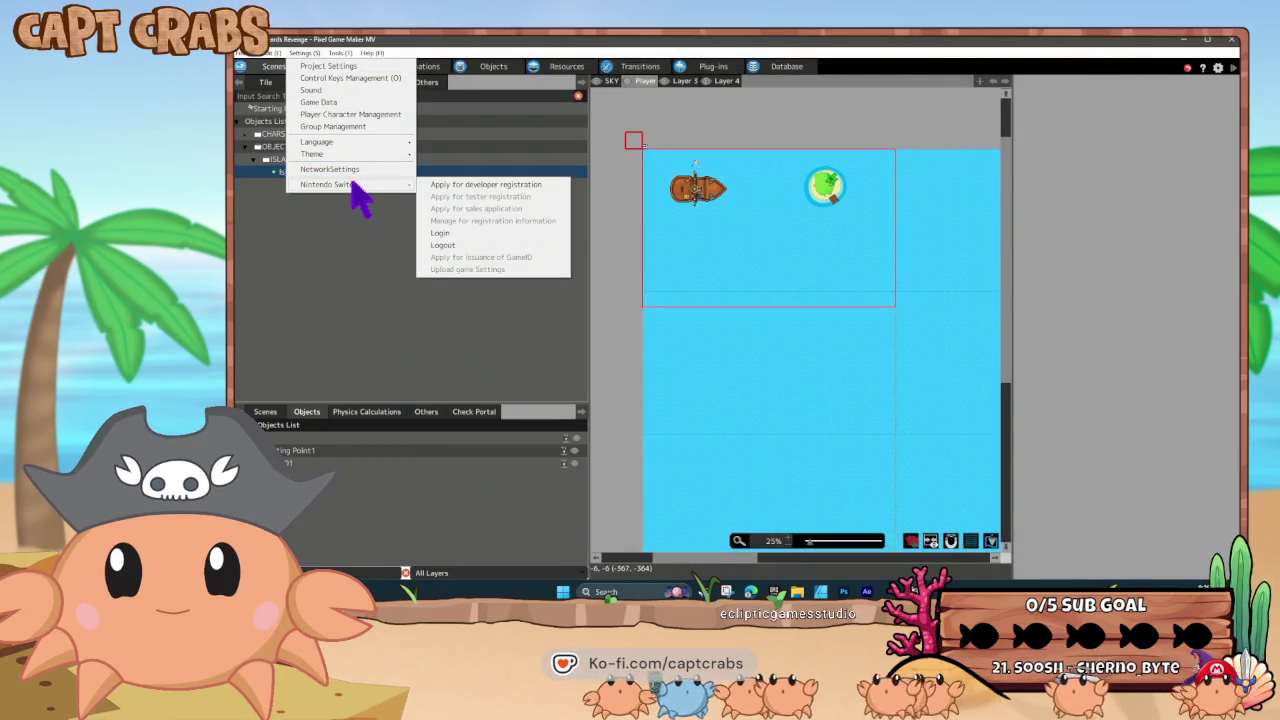
click(518, 50)
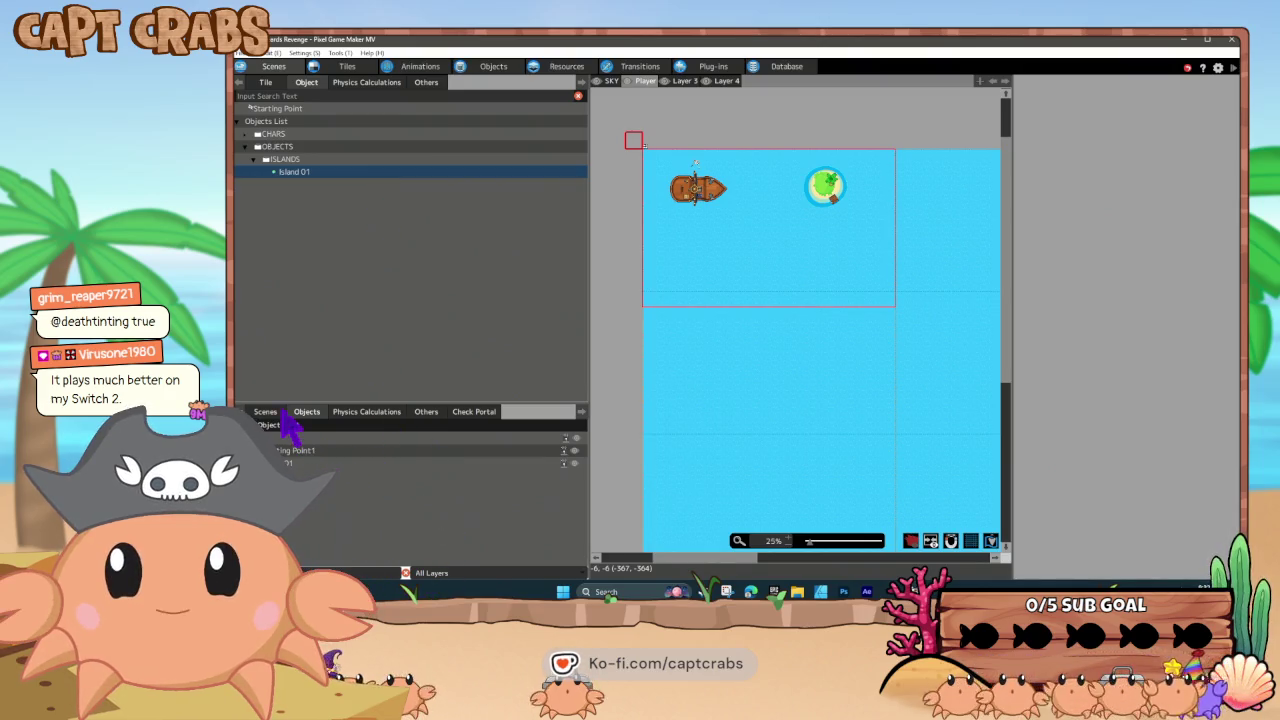
- Drag Island 01 from the Objects List onto the sea below the first island, then start a playtest
click(296, 464)
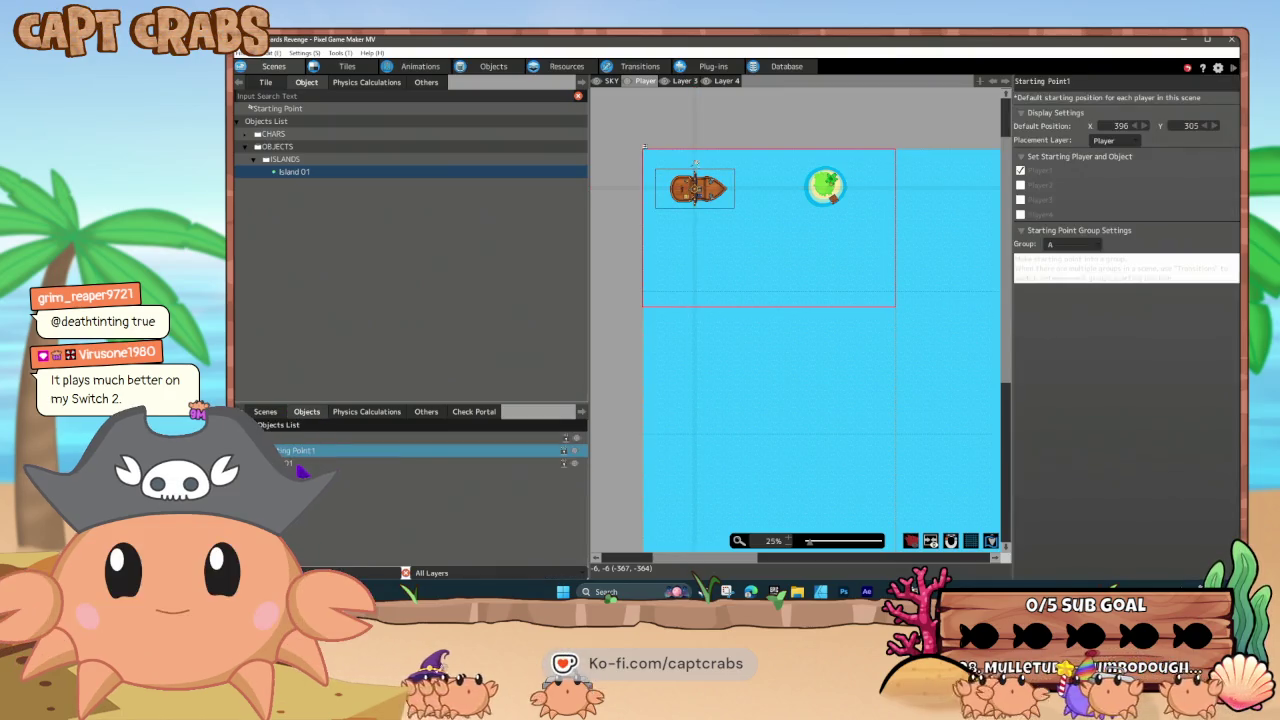
mouse_move(286, 171)
mouse_down()
mouse_move(523, 214)
mouse_move(778, 290)
mouse_move(730, 274)
mouse_move(735, 301)
mouse_up()
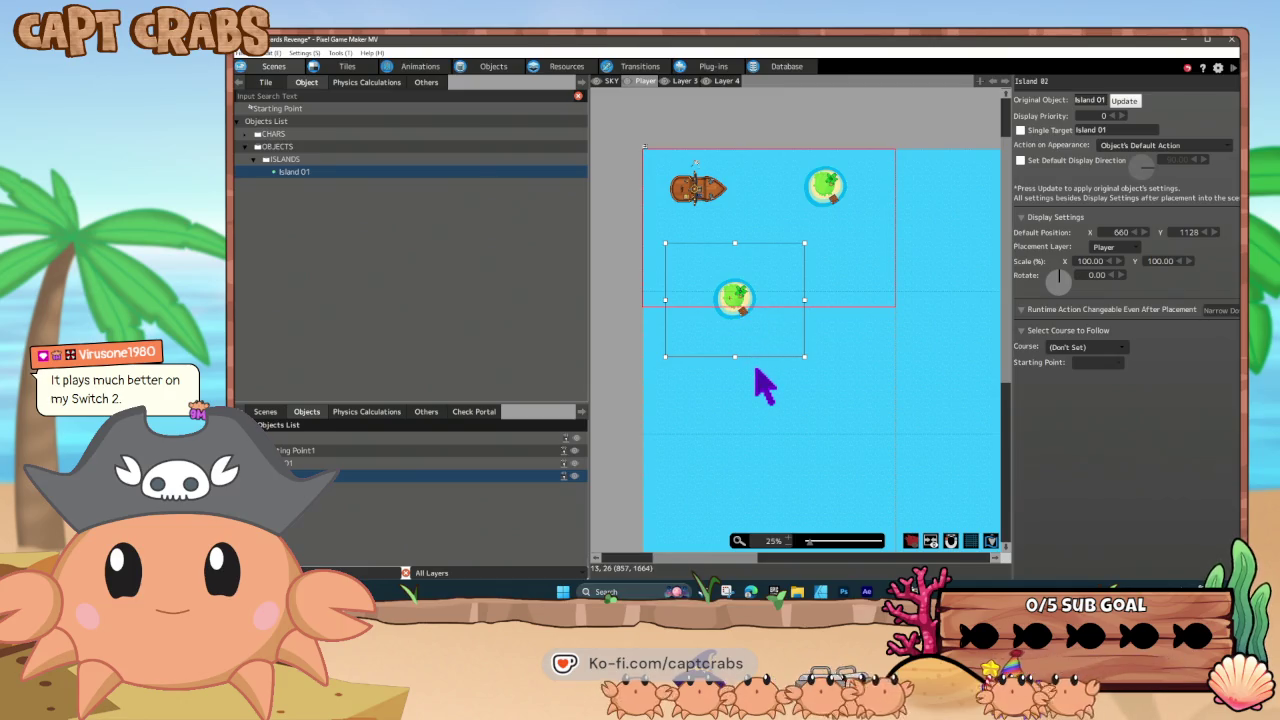
click(753, 362)
- Sail the ship down, right and up between both islands to Crab Island, then close the playtest
key(Down)
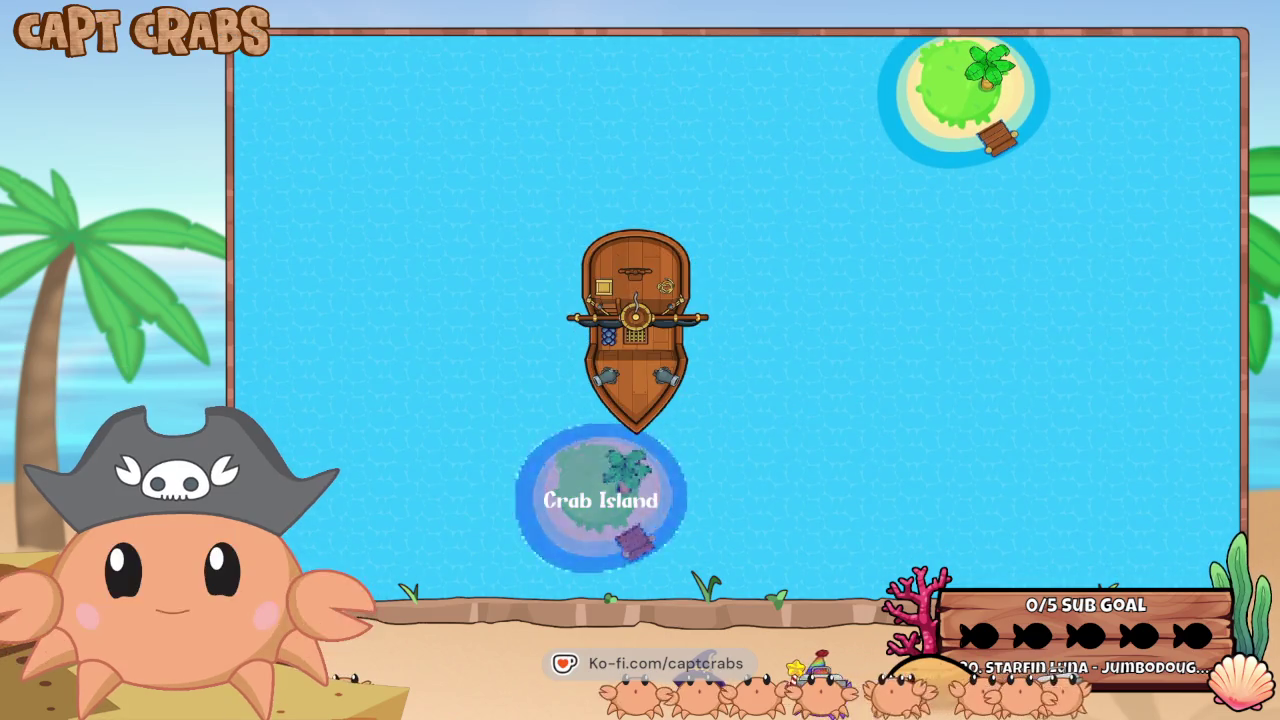
key(Right)
key(Up)
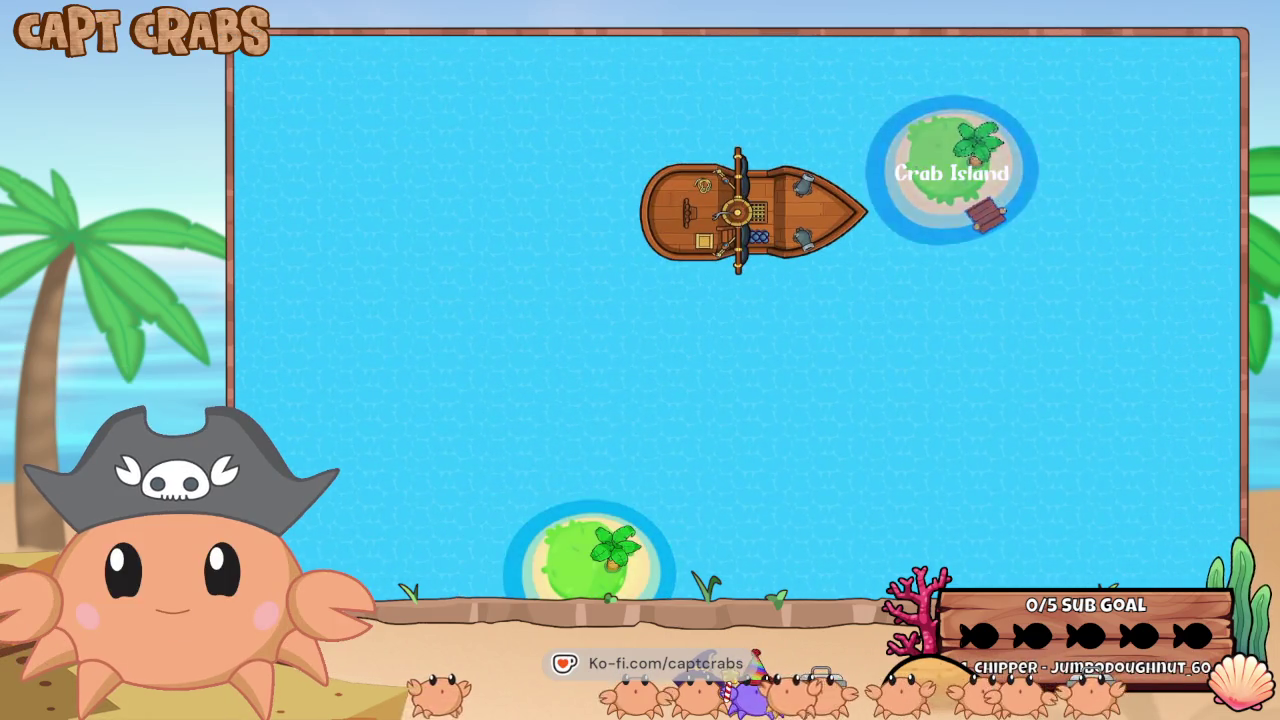
key(Down)
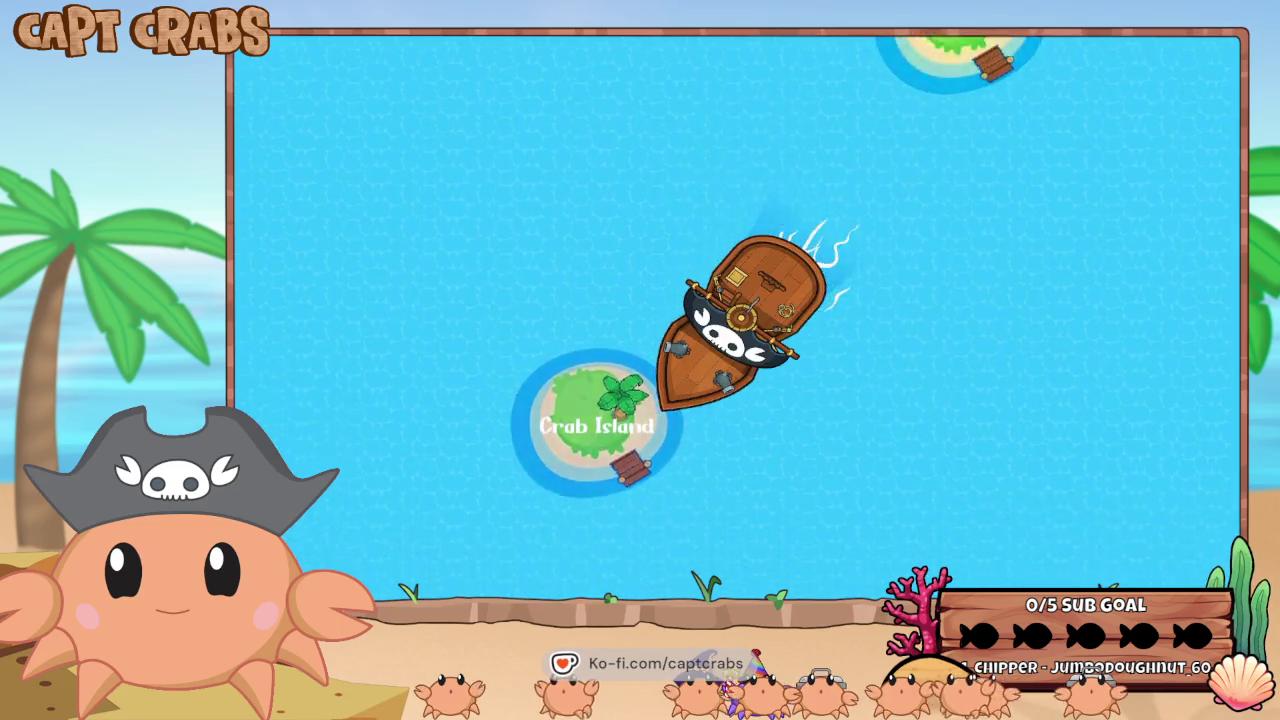
key(Right)
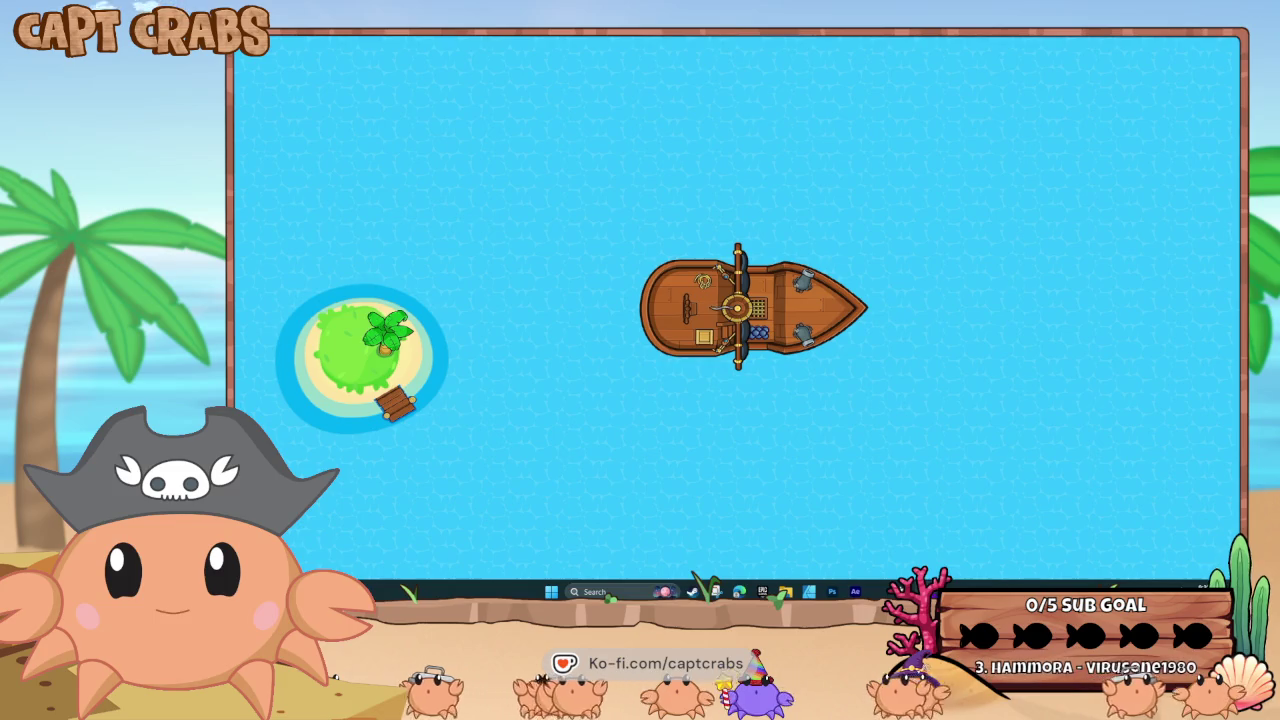
click(880, 558)
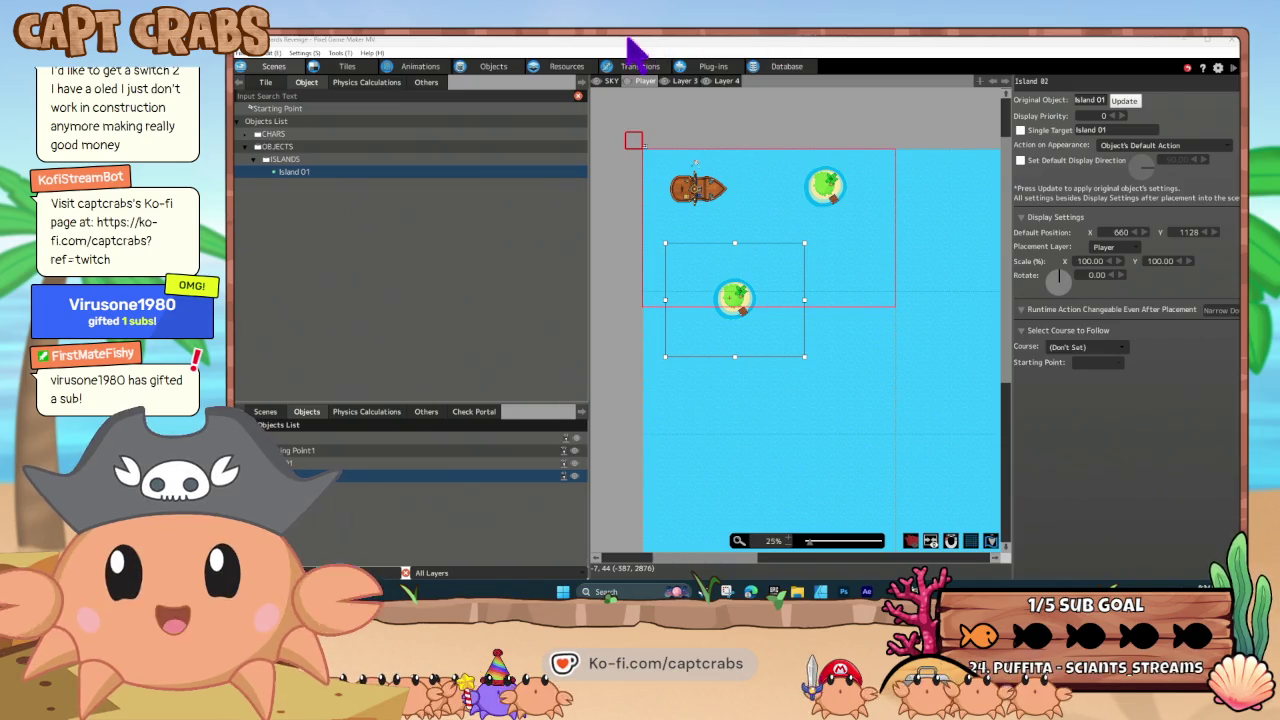
- Open the project's Resources view
click(570, 67)
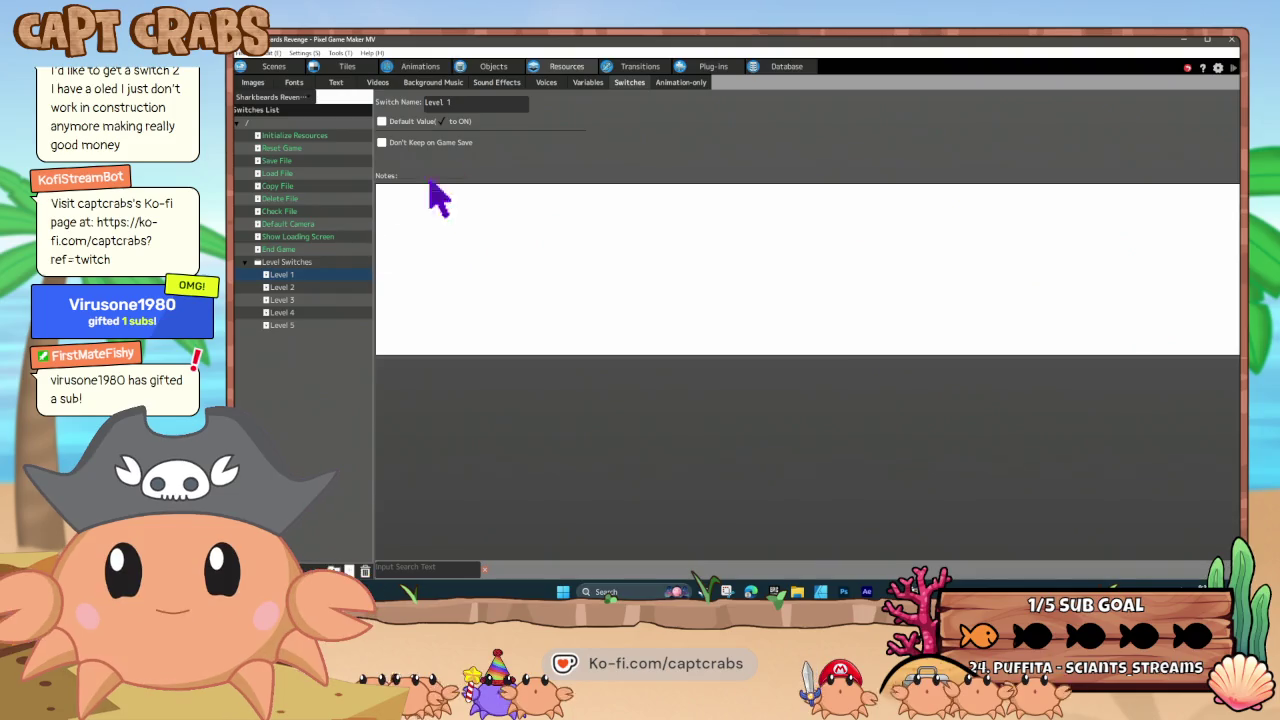
- Add lock.png from the WORK > GUI folder as a new image in the UI folder
click(262, 83)
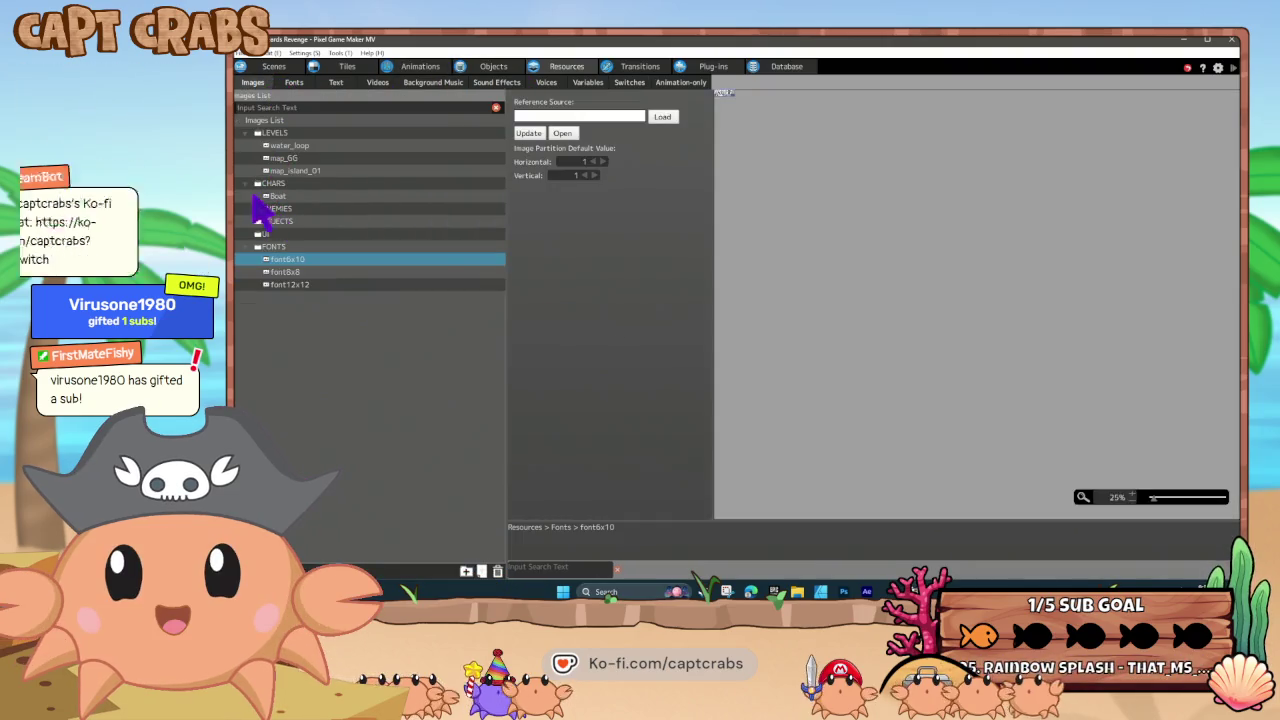
click(270, 232)
right_click(271, 232)
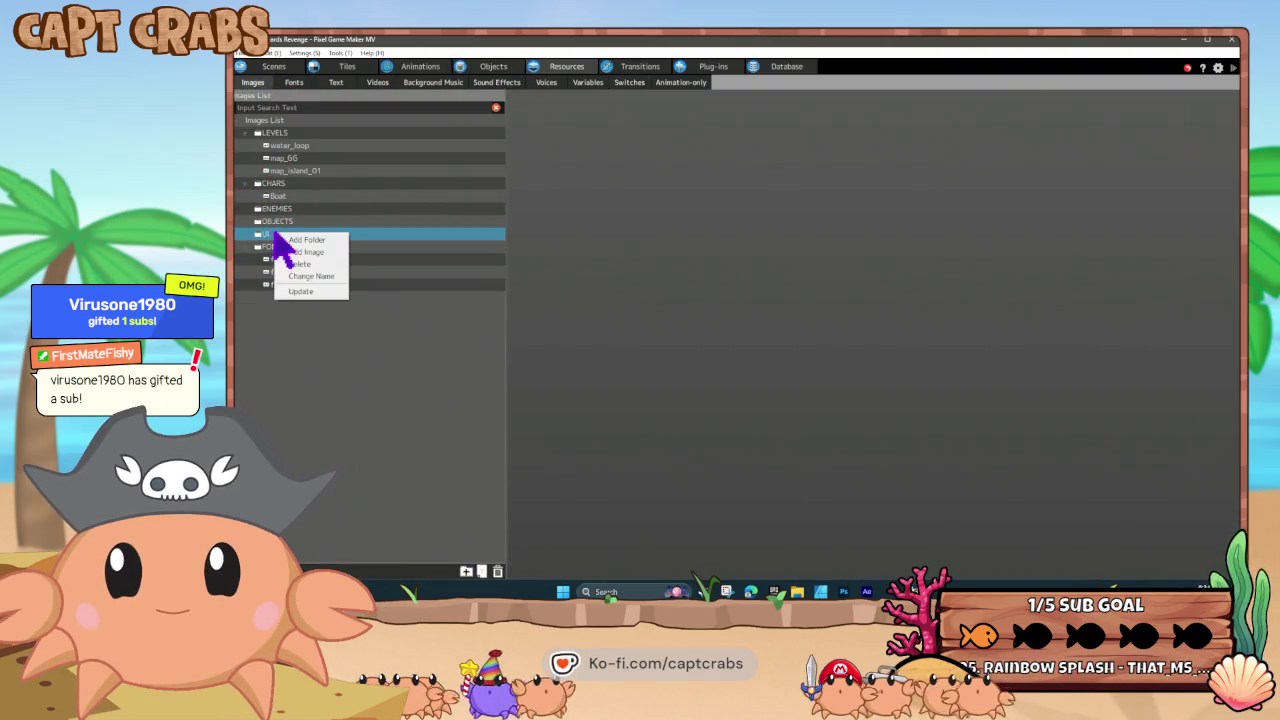
click(305, 250)
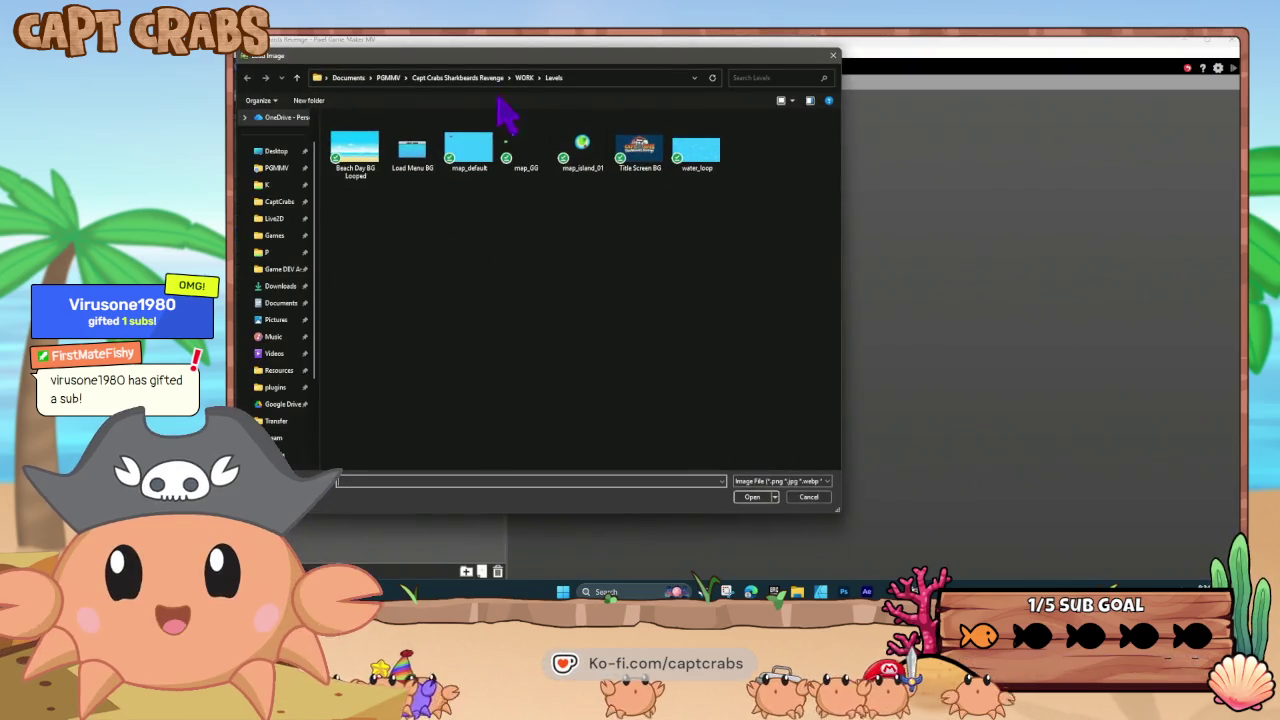
click(524, 79)
double_click(410, 146)
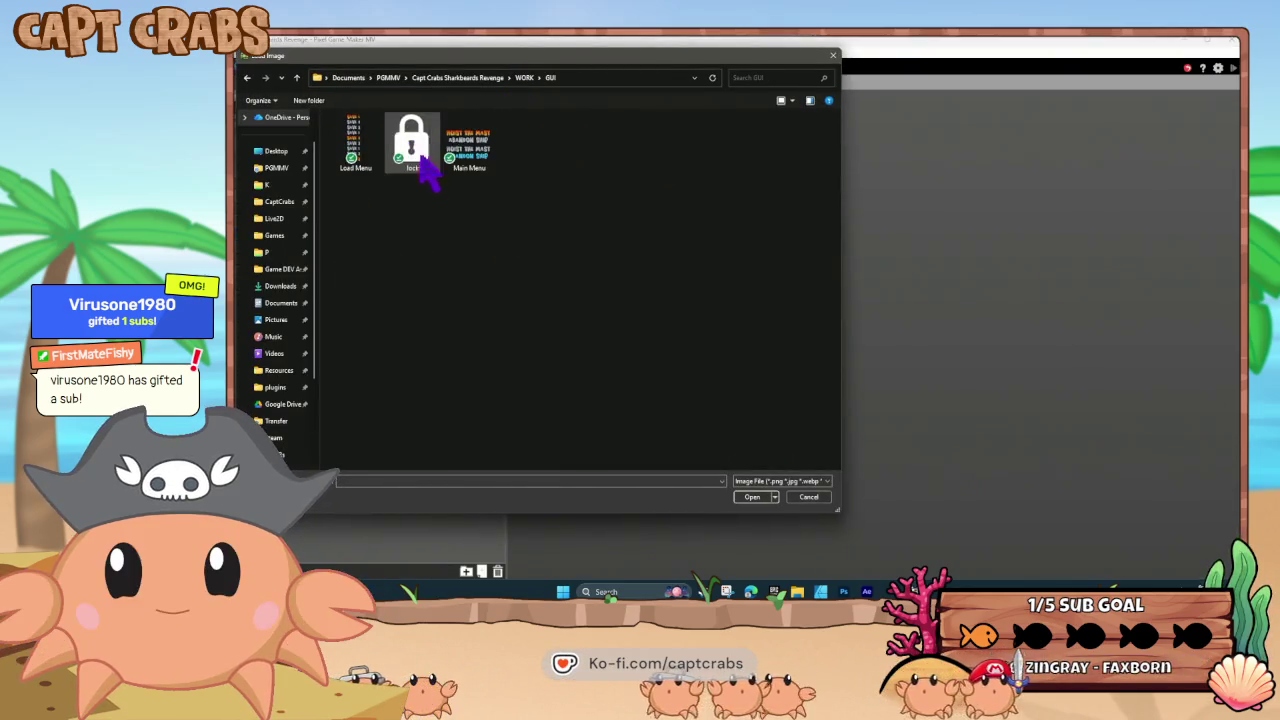
double_click(420, 165)
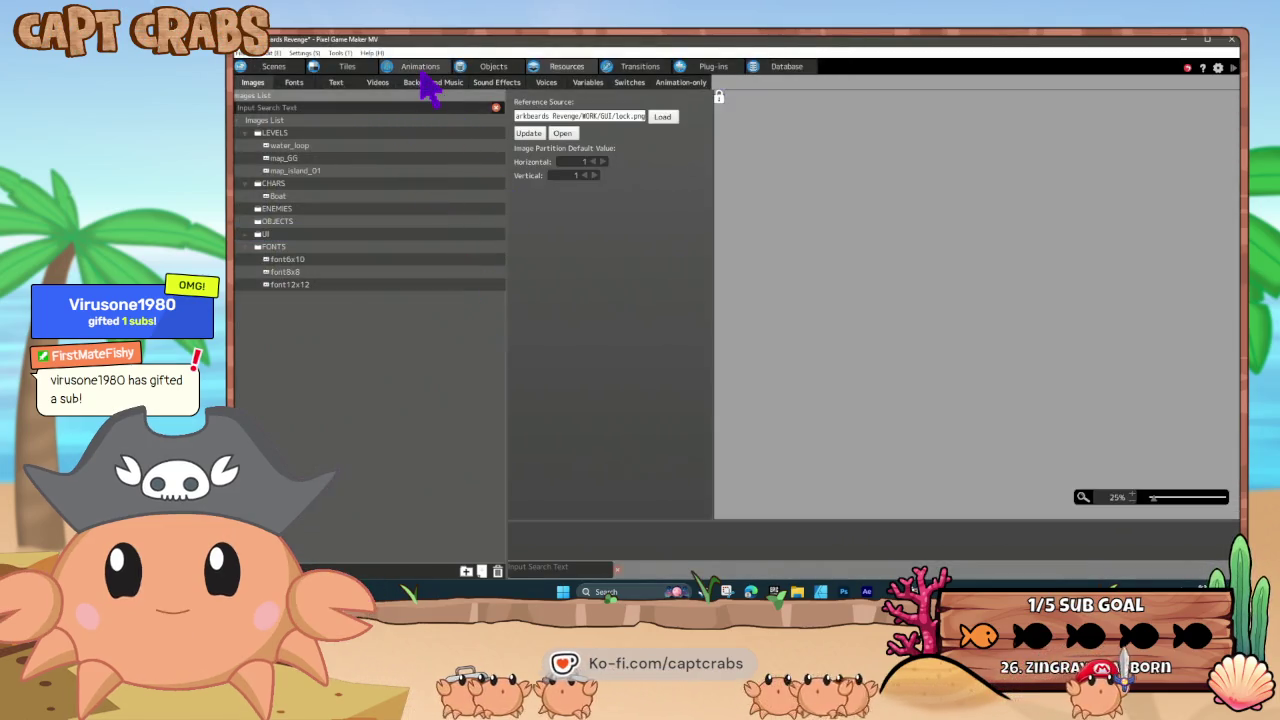
click(493, 68)
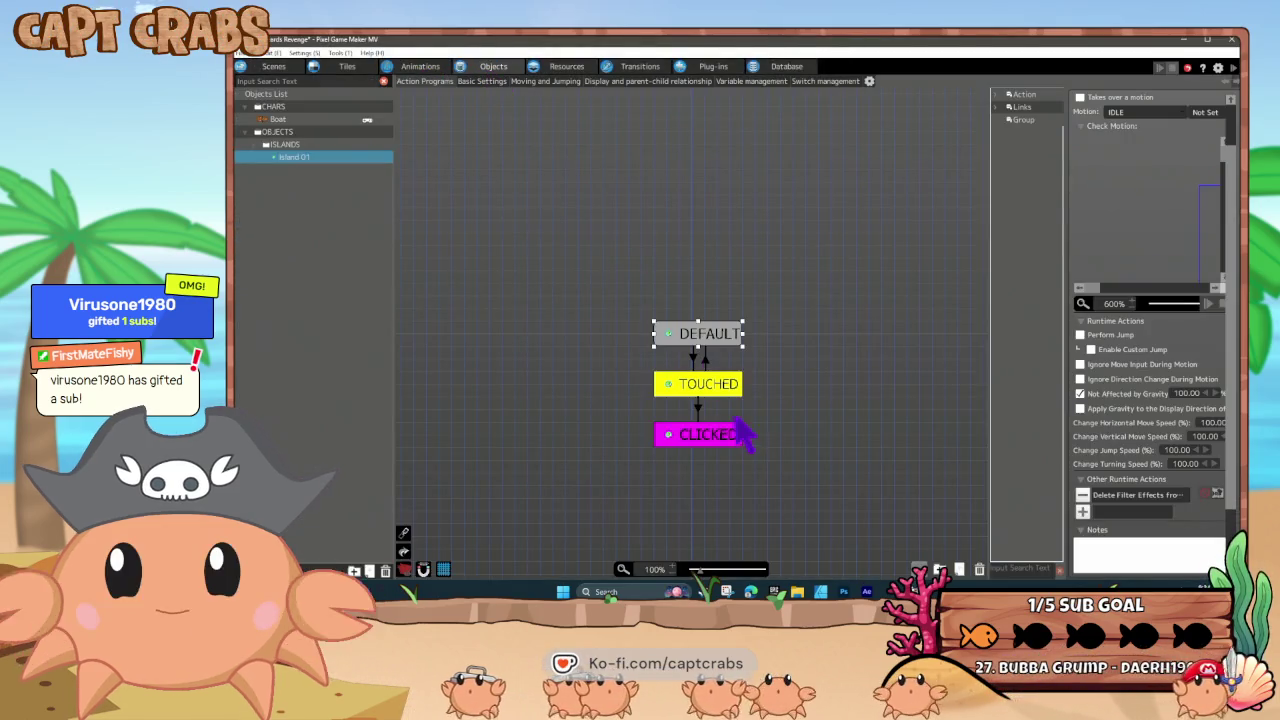
- Duplicate the Island 01 object by copy and paste, and begin renaming the copy
click(672, 290)
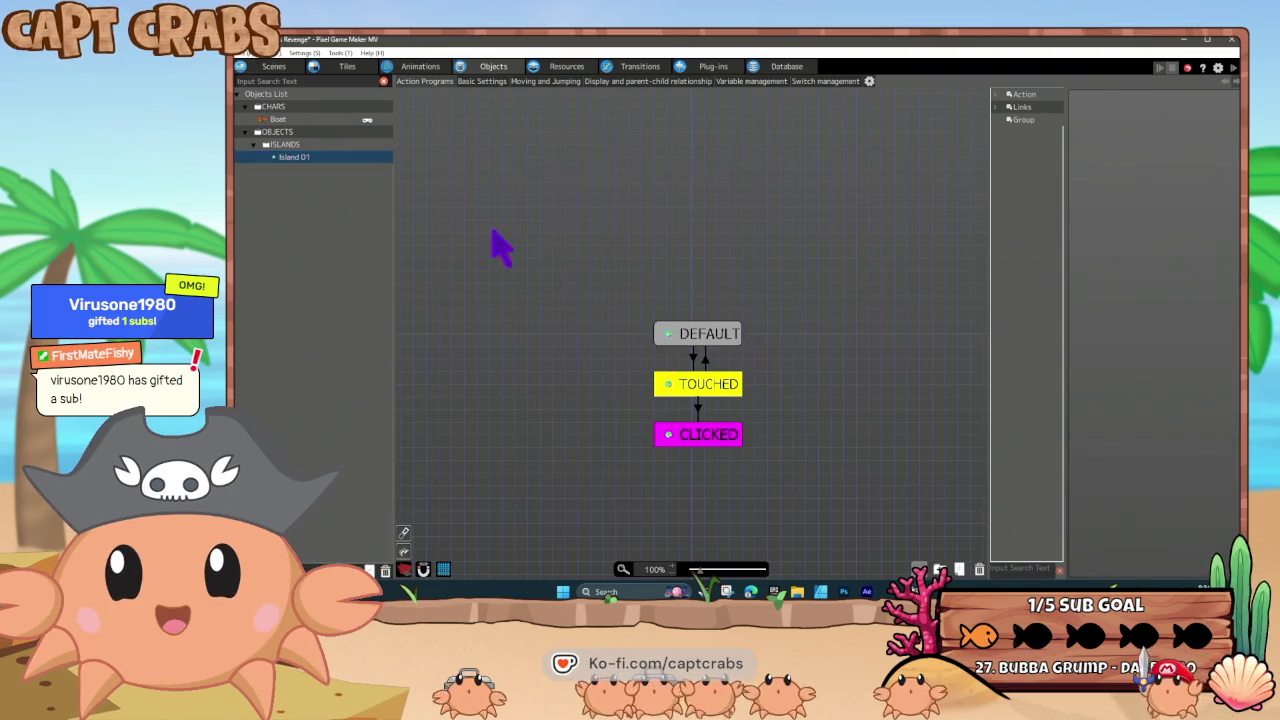
right_click(291, 157)
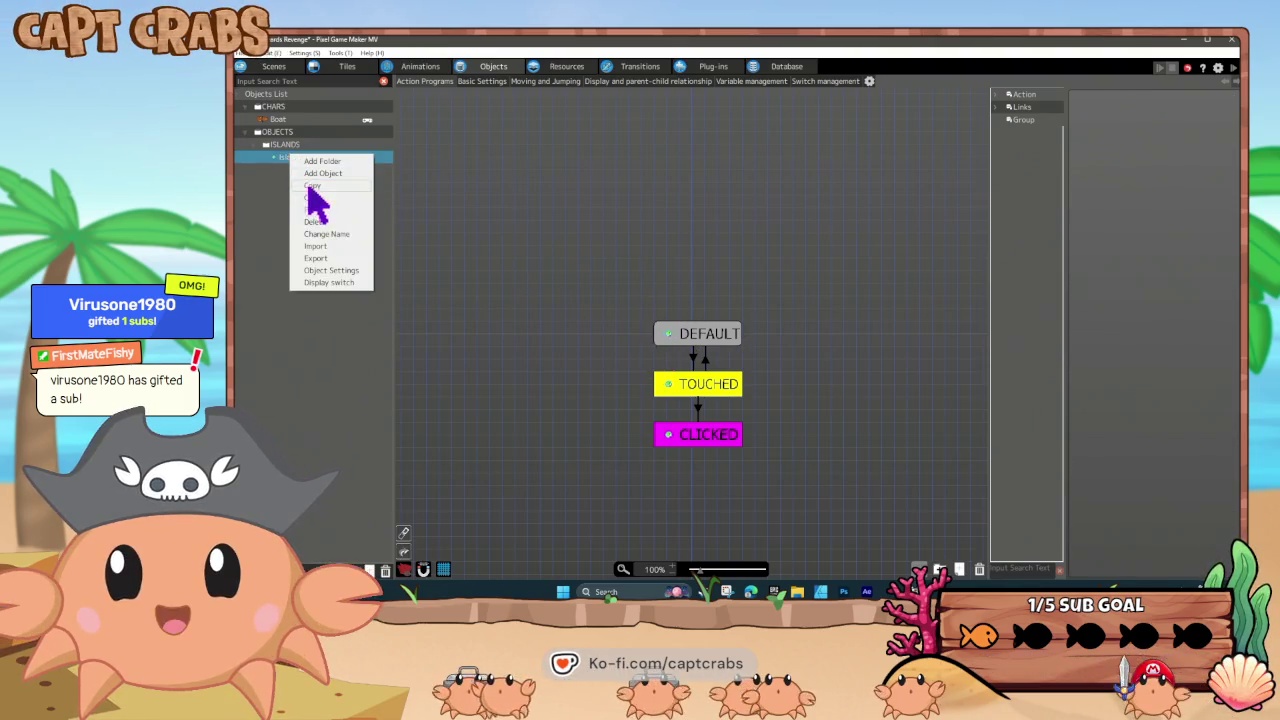
click(288, 162)
right_click(289, 160)
click(315, 217)
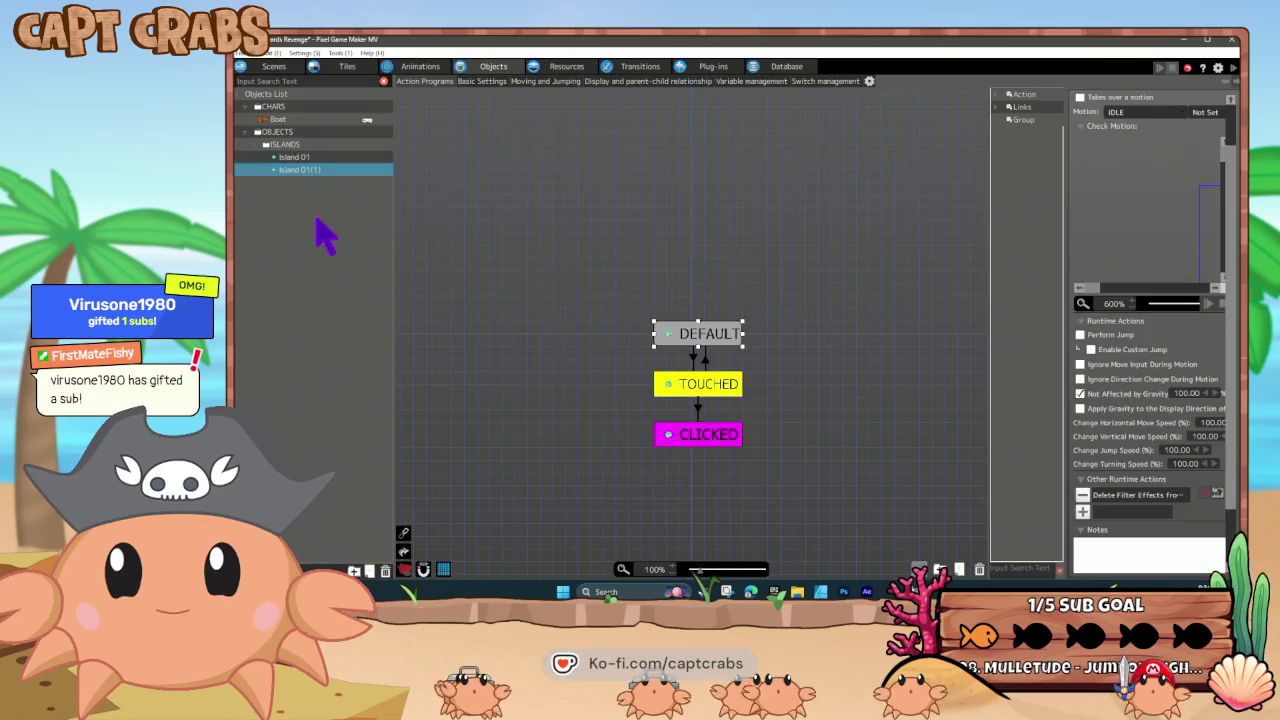
right_click(303, 172)
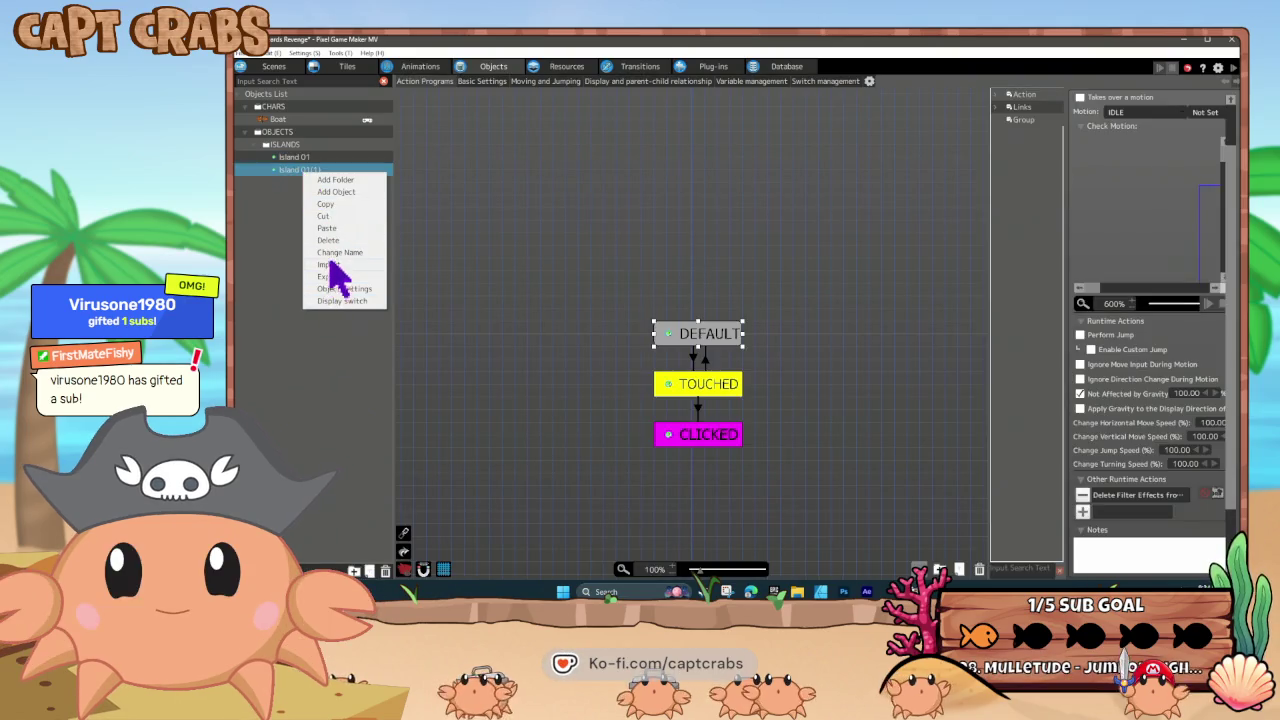
click(338, 254)
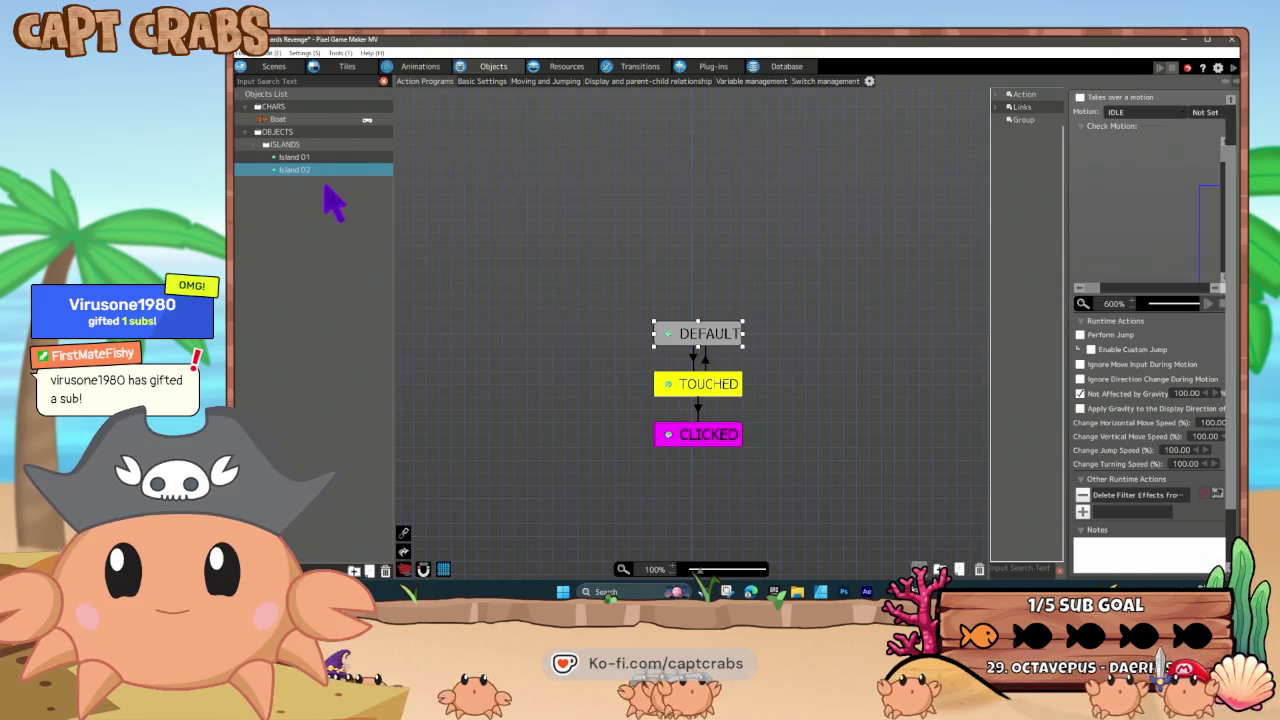
- Add a new DEFAULT(1) action and position it just above DEFAULT
click(716, 338)
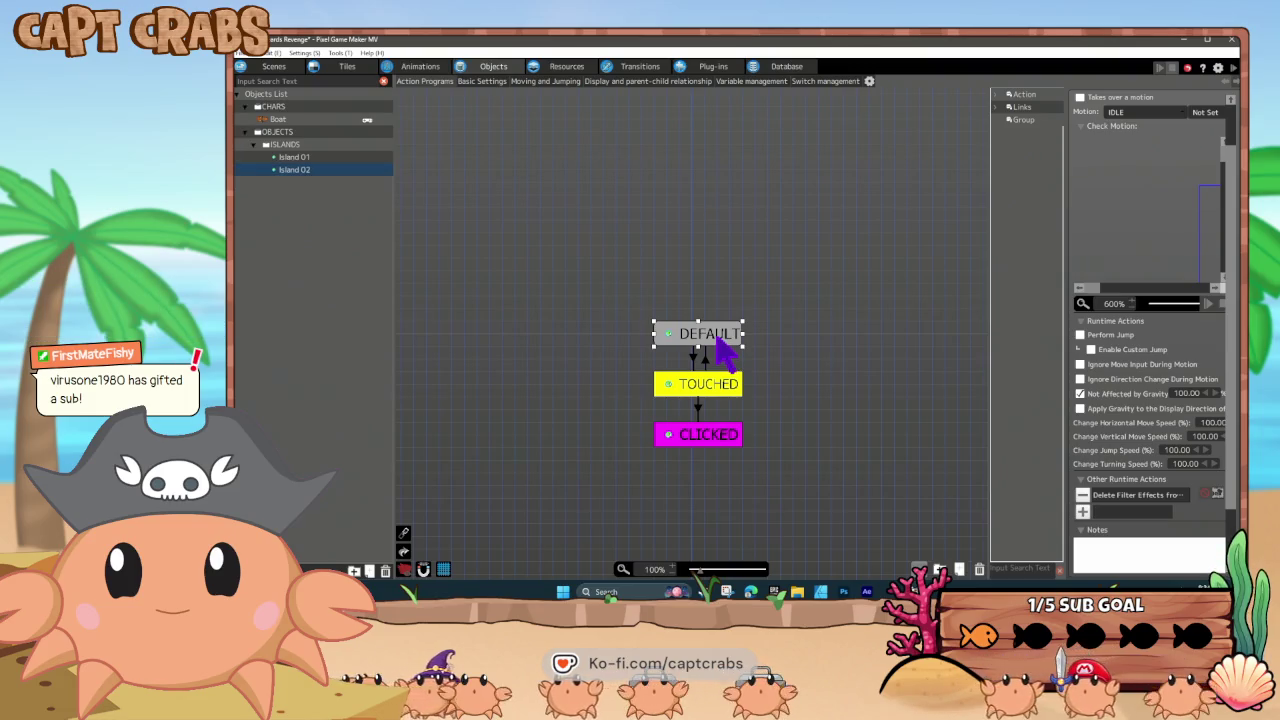
click(667, 295)
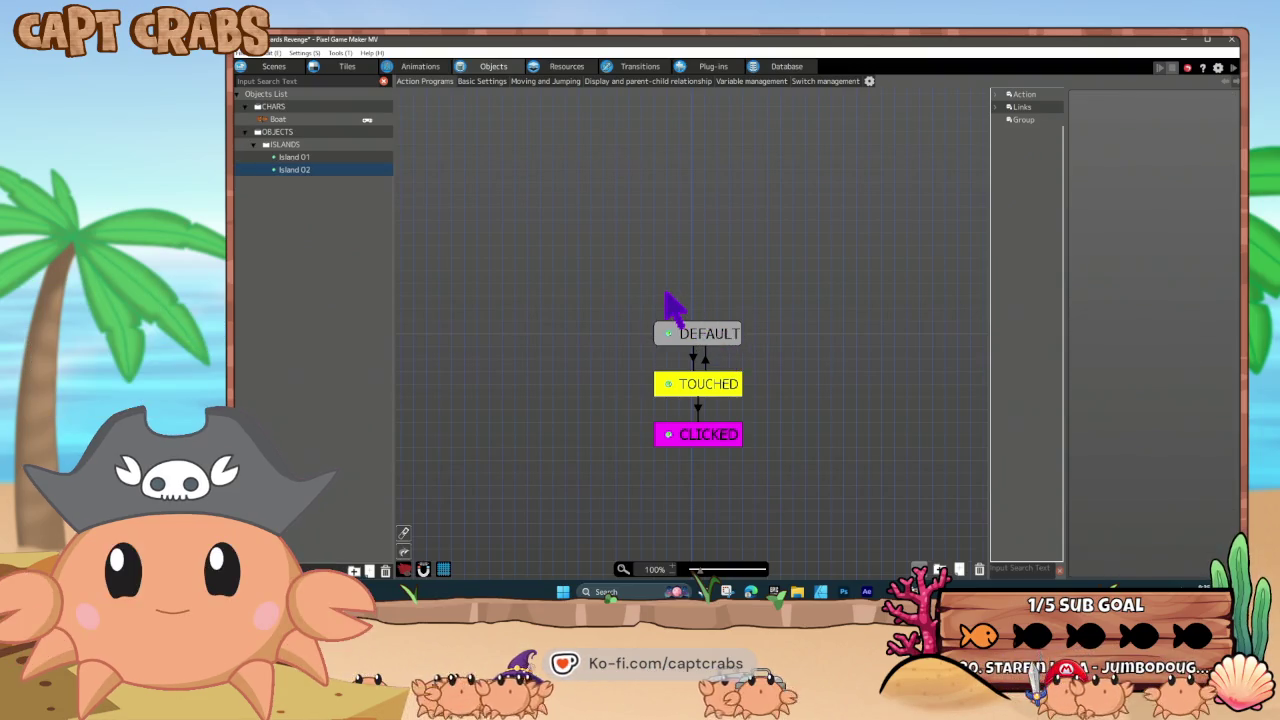
click(688, 334)
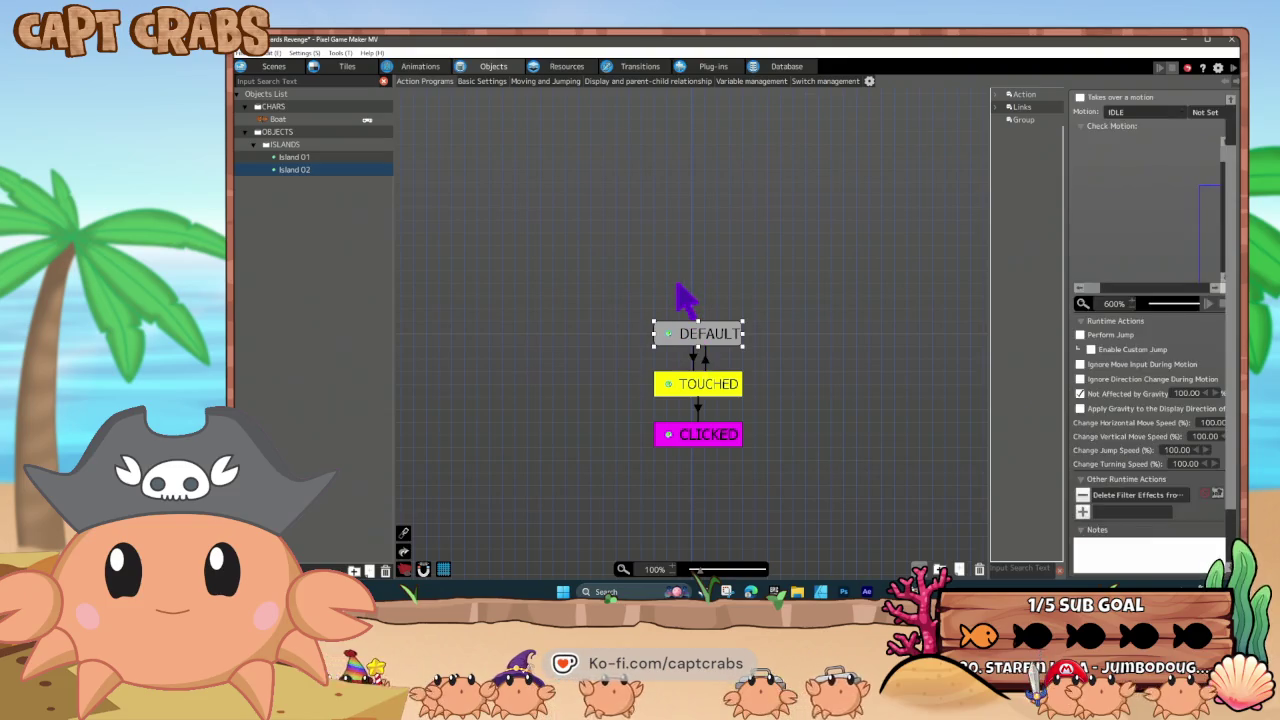
click(672, 282)
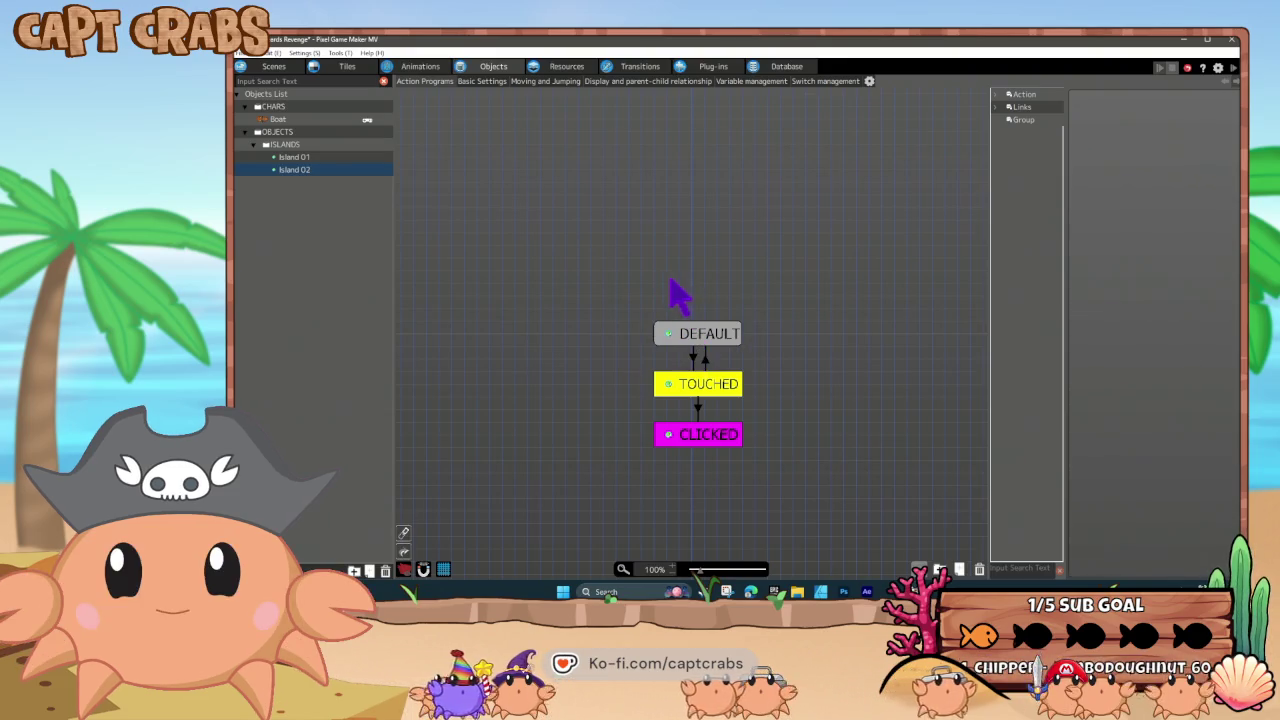
click(686, 285)
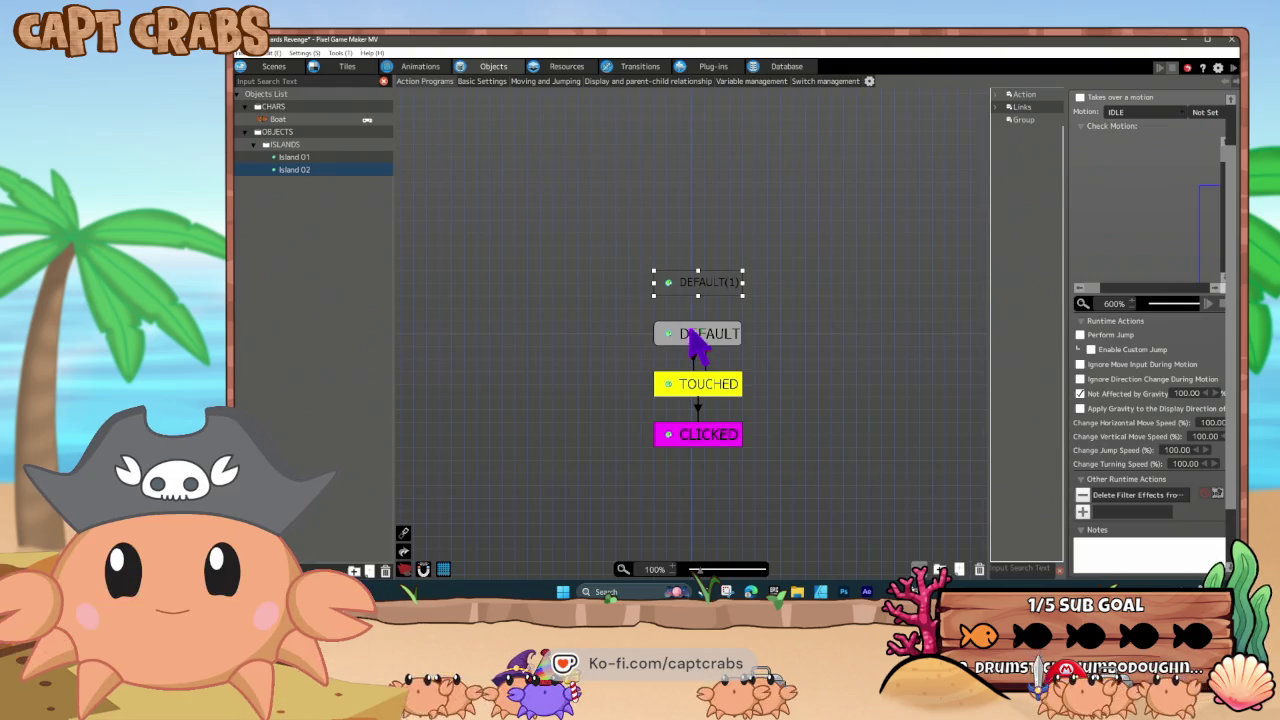
drag(703, 300, 693, 288)
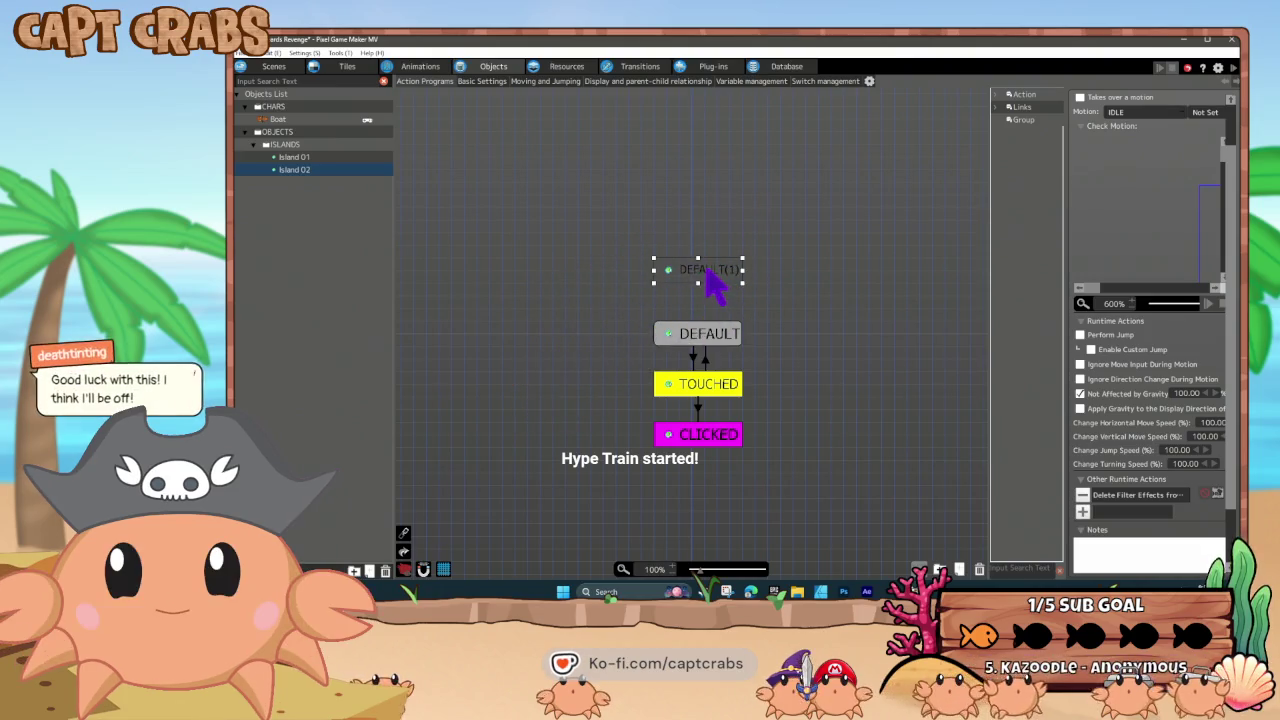
- Copy DEFAULT(1) and paste the copy between DEFAULT(1) and DEFAULT
right_click(708, 272)
key(Escape)
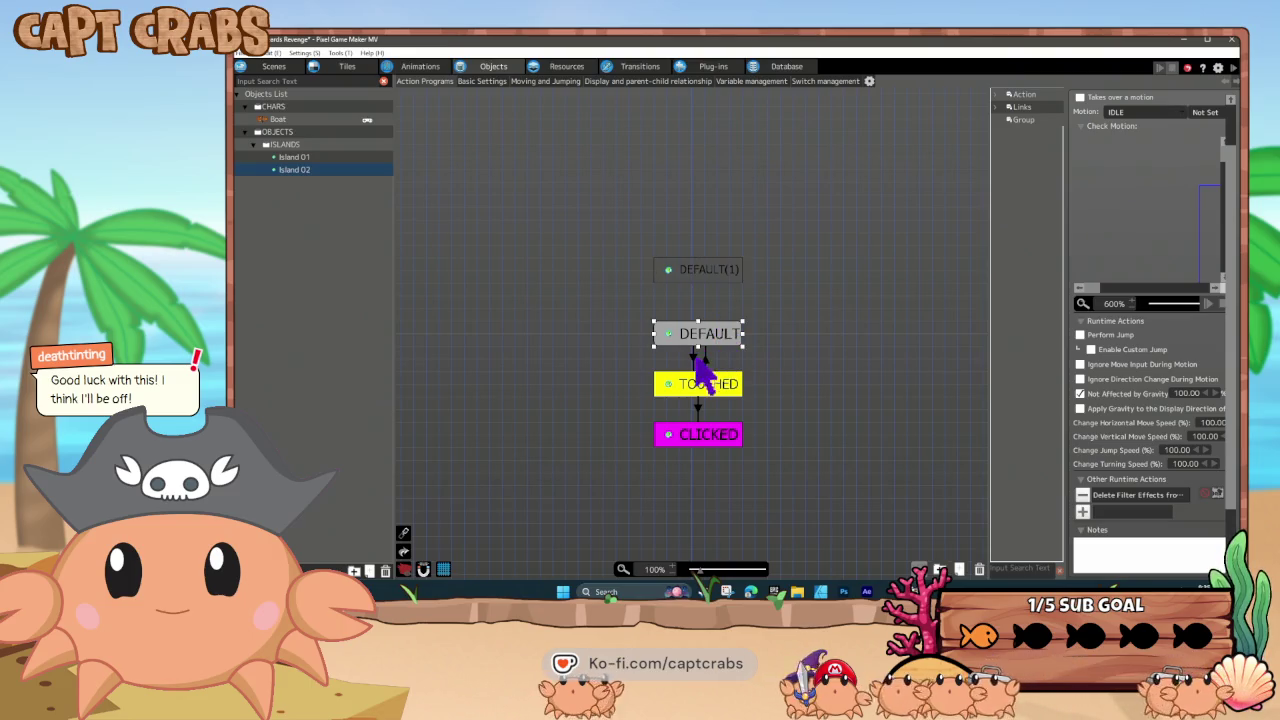
click(691, 355)
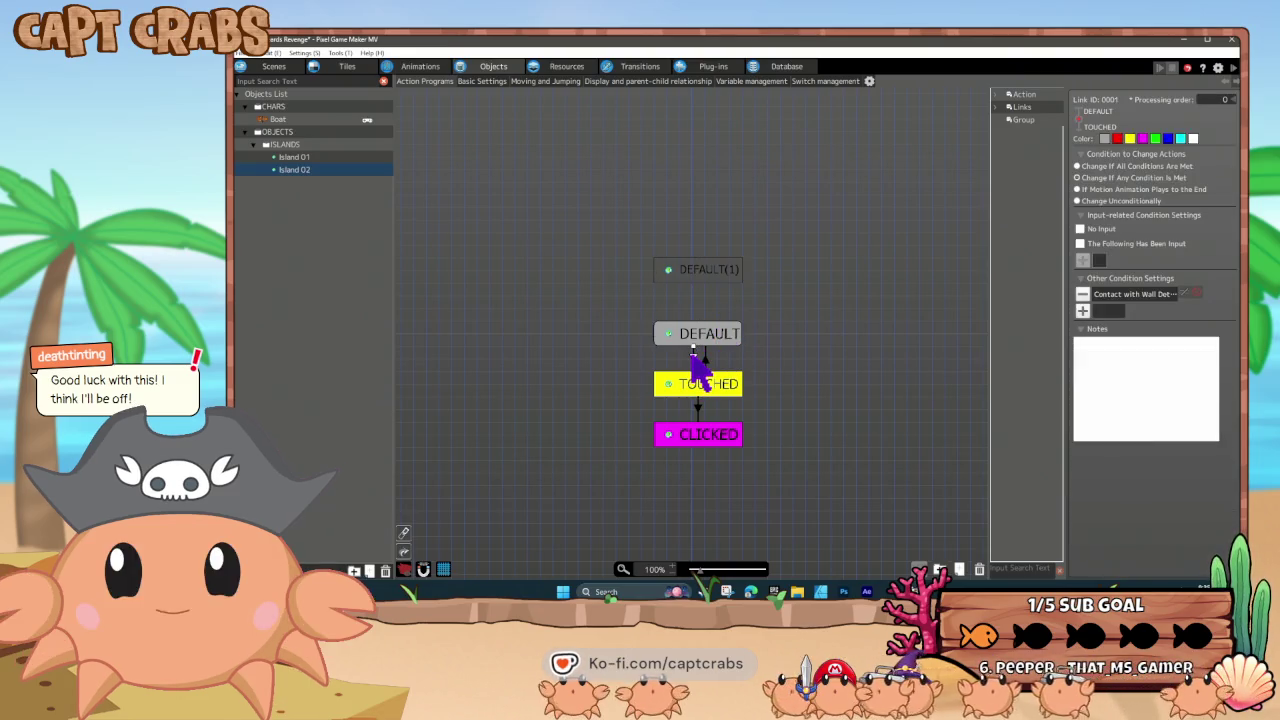
click(690, 338)
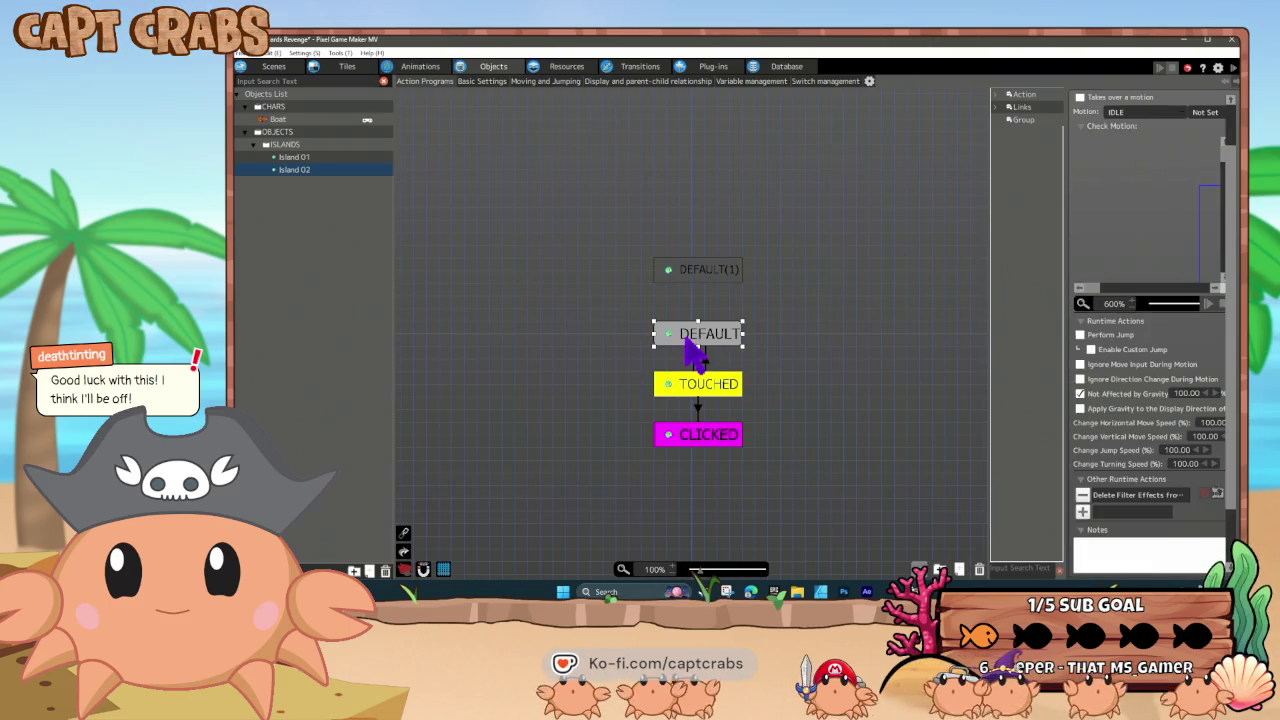
click(689, 279)
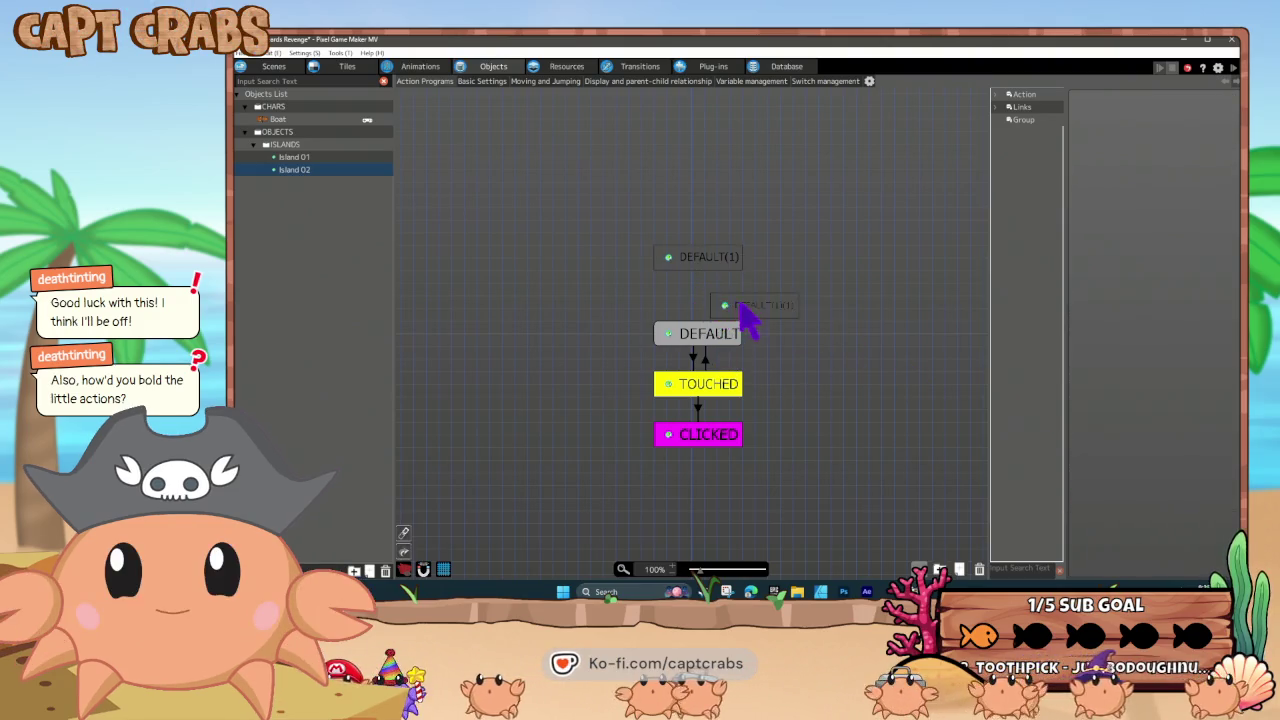
key(ctrl+v)
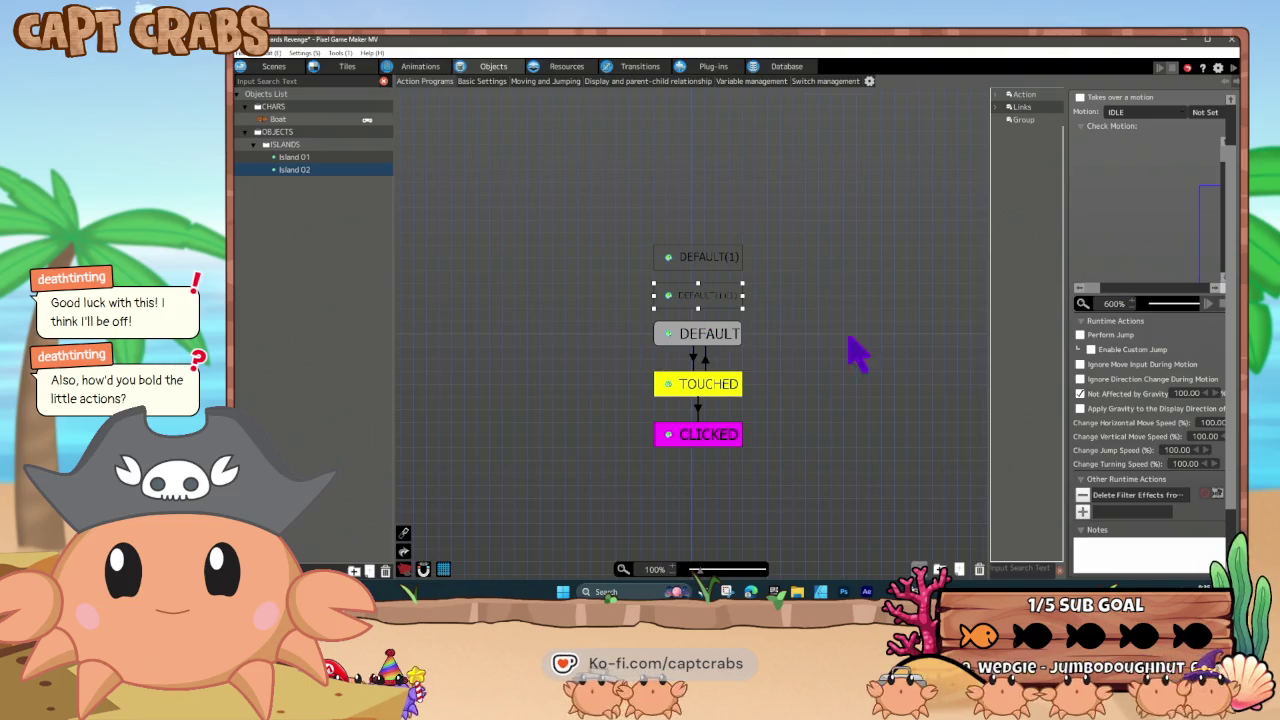
right_click(703, 270)
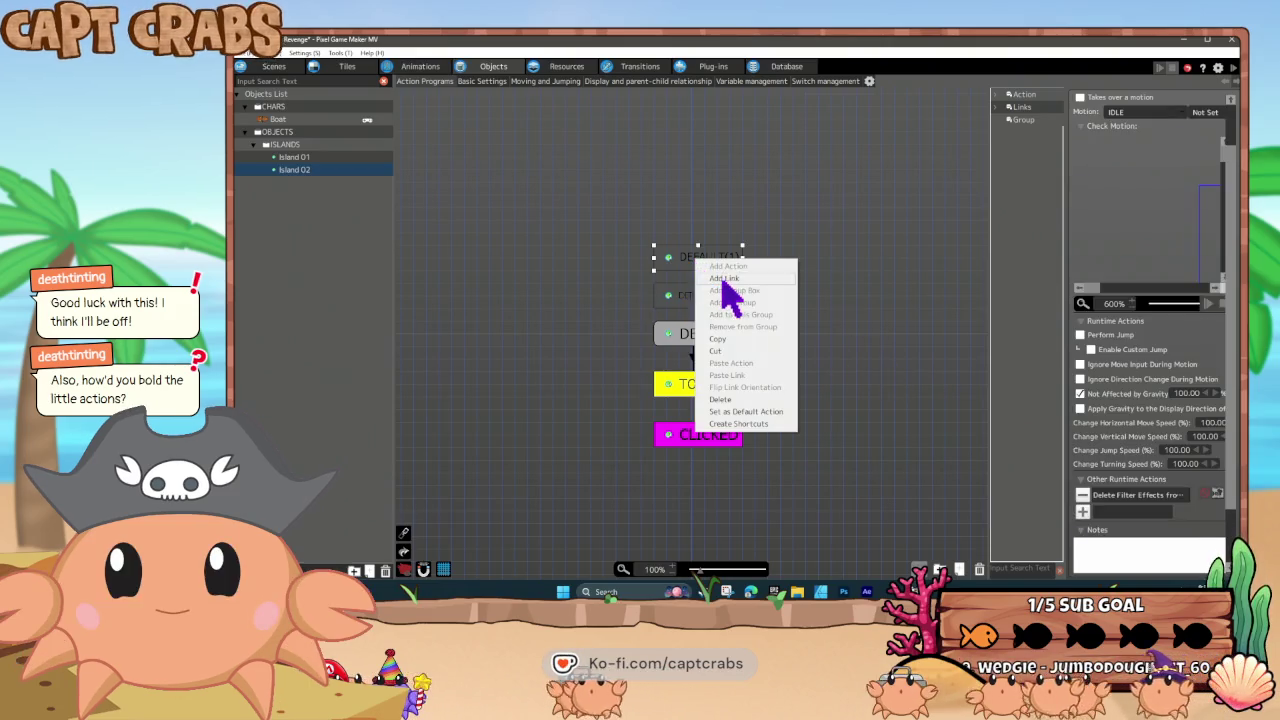
- Link DEFAULT(1) to its copy, triggered when the Sharkboards Revenge Common Level 1 switch is ON
click(726, 294)
click(706, 303)
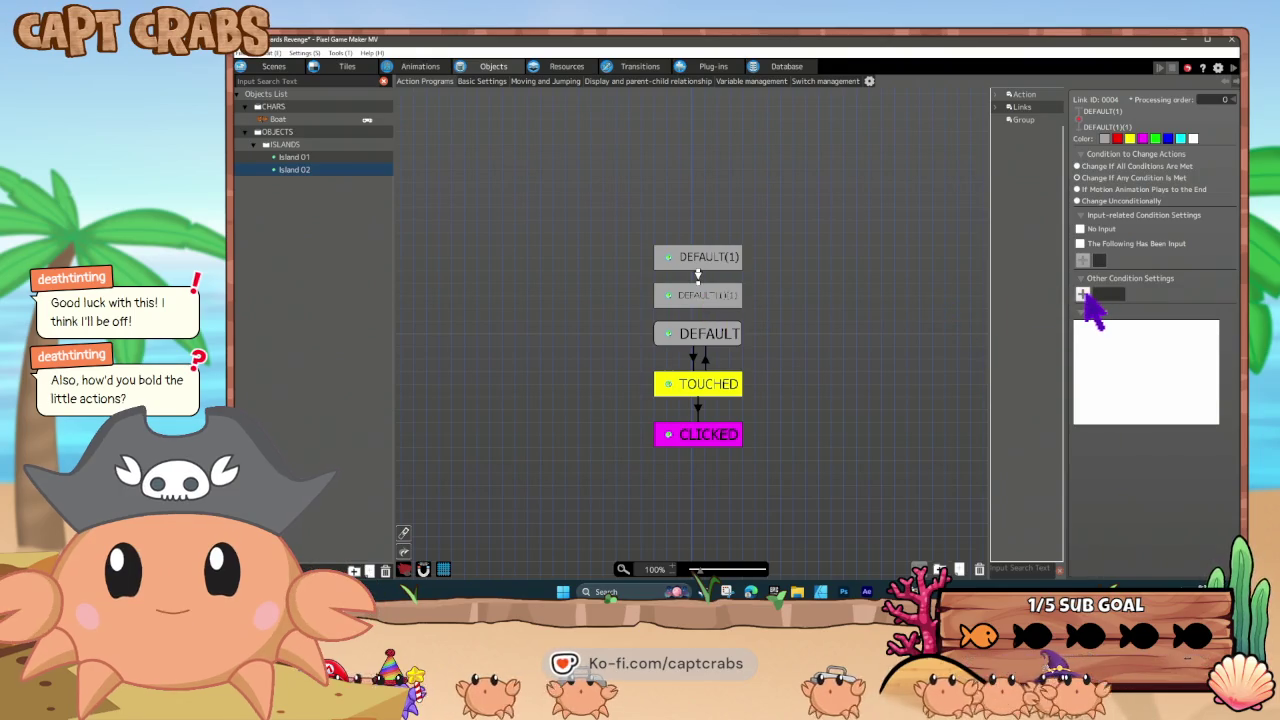
click(1084, 295)
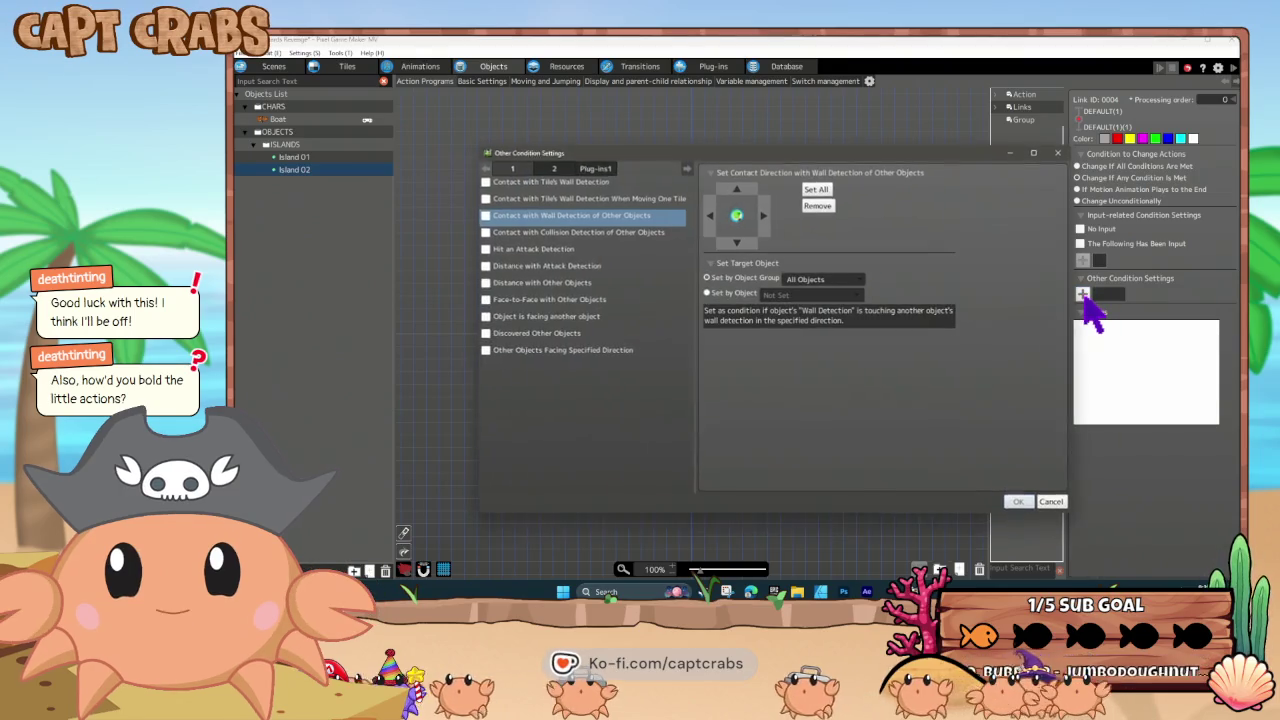
click(553, 168)
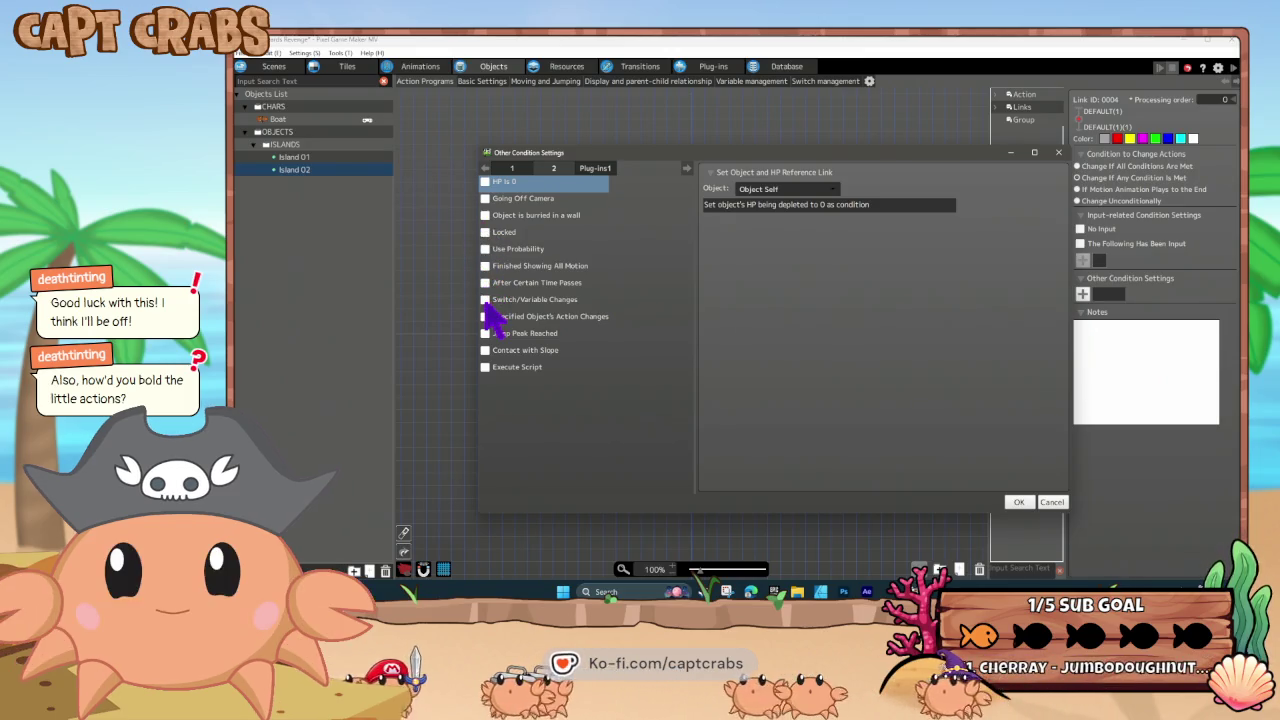
click(486, 300)
click(728, 204)
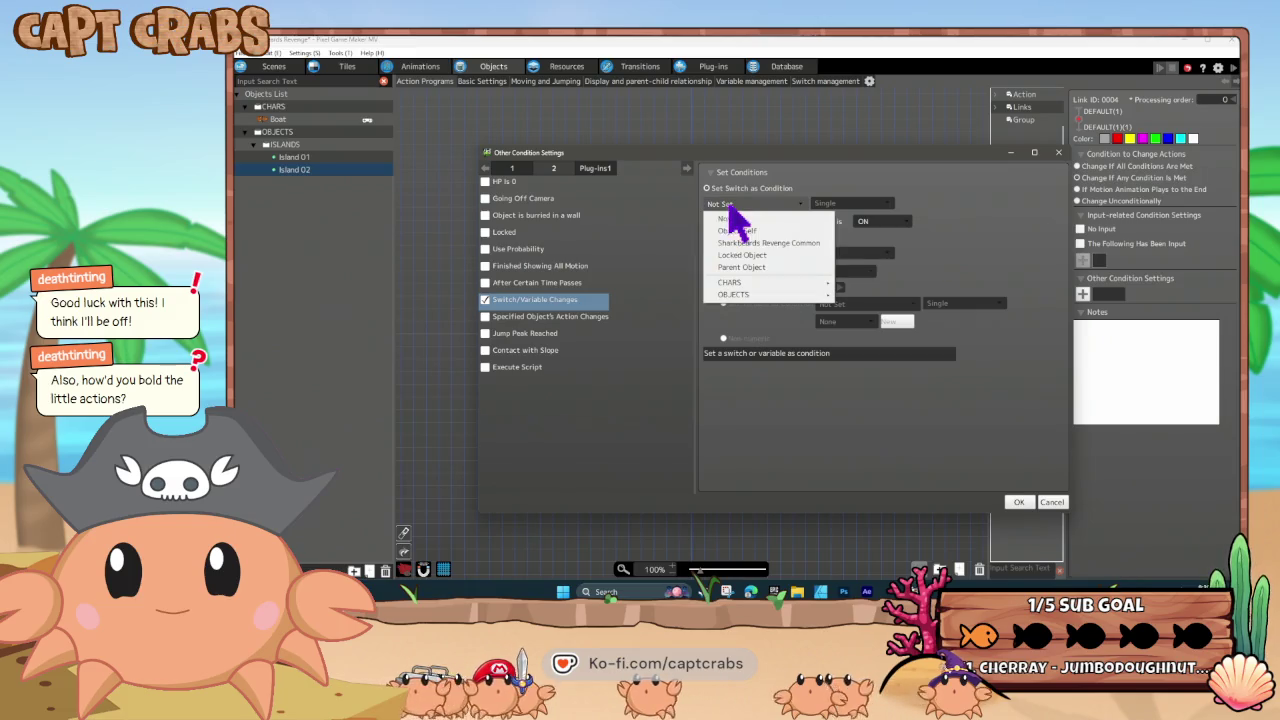
click(752, 243)
click(750, 222)
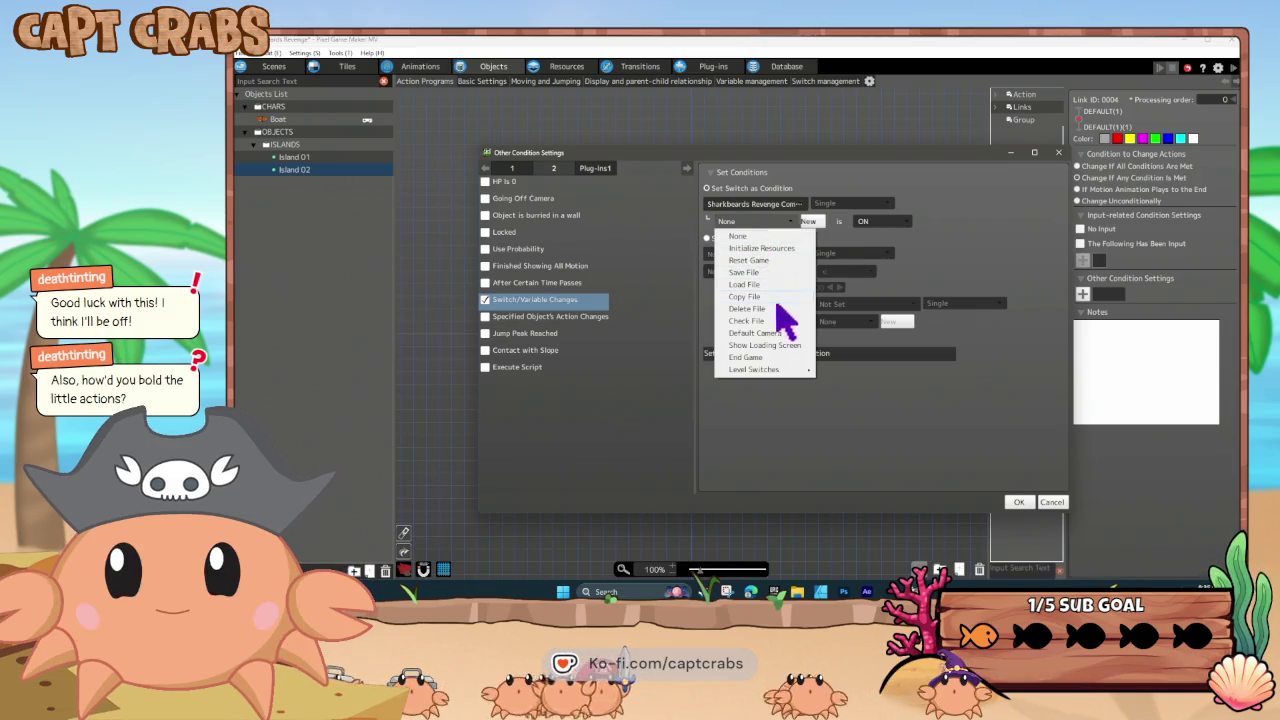
mouse_move(776, 370)
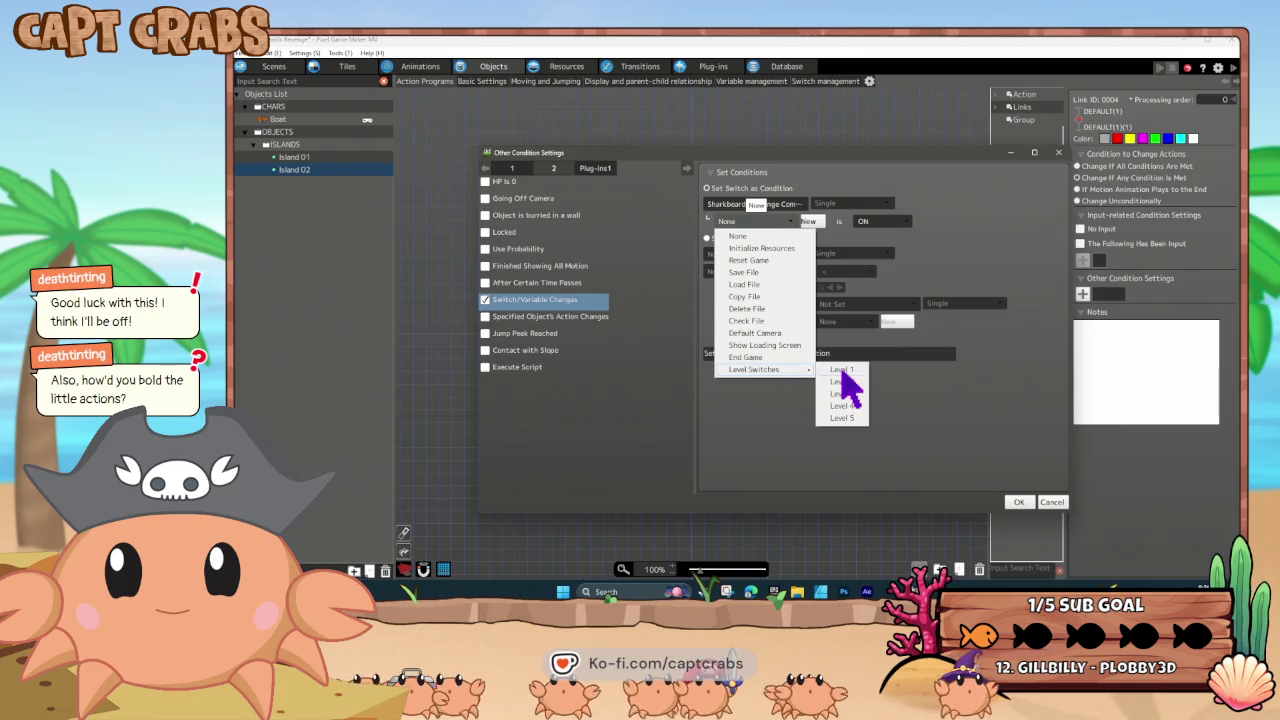
click(841, 370)
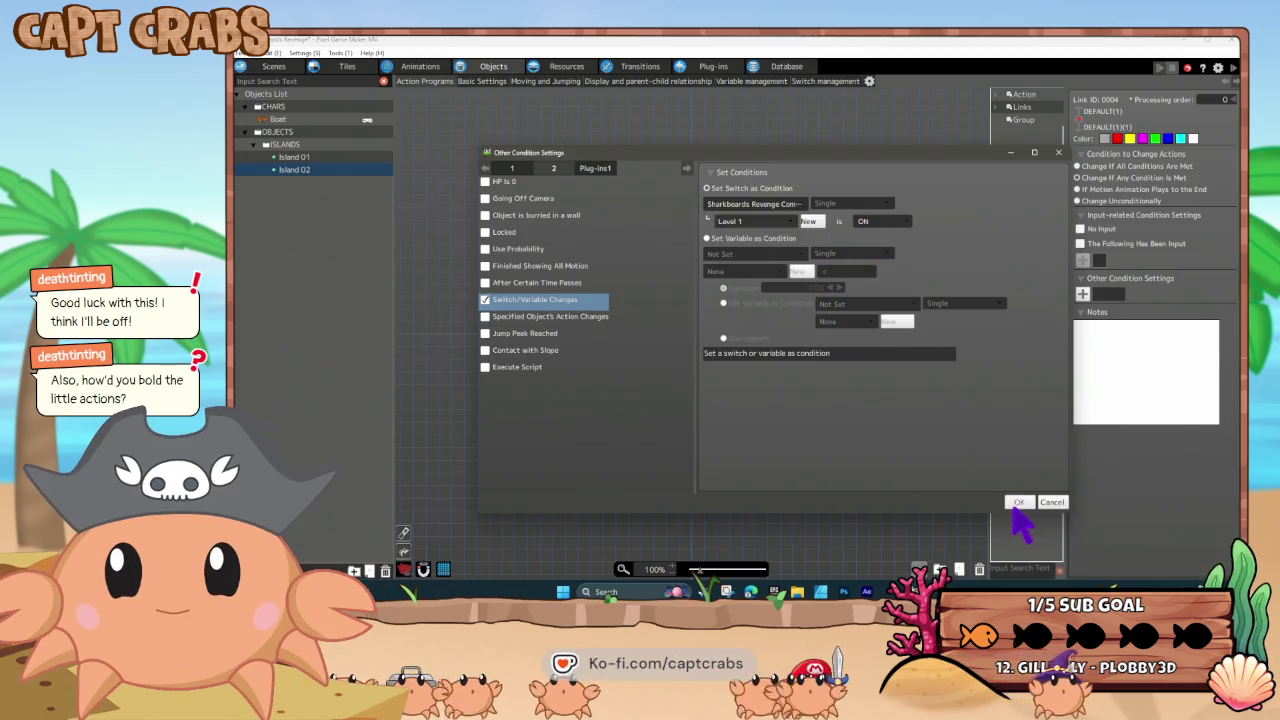
click(1016, 503)
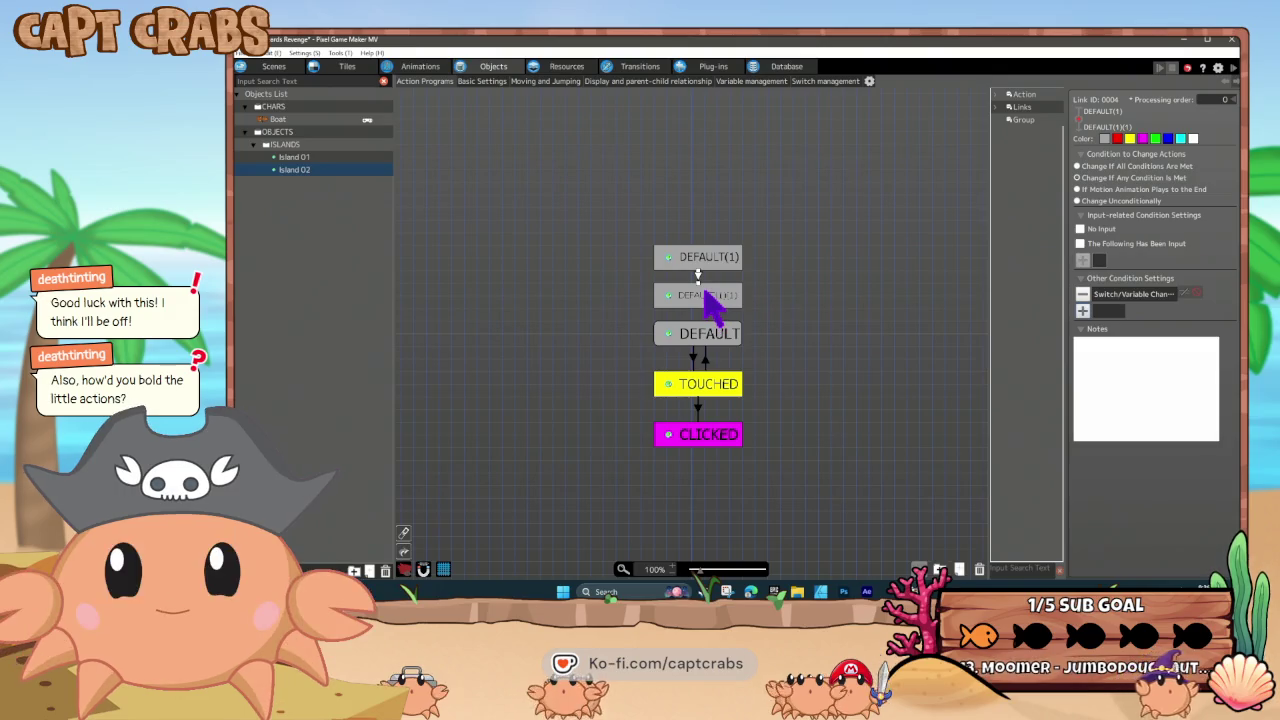
- Drag the link's end onto DEFAULT and reselect the DEFAULT(1) action
drag(705, 295, 705, 345)
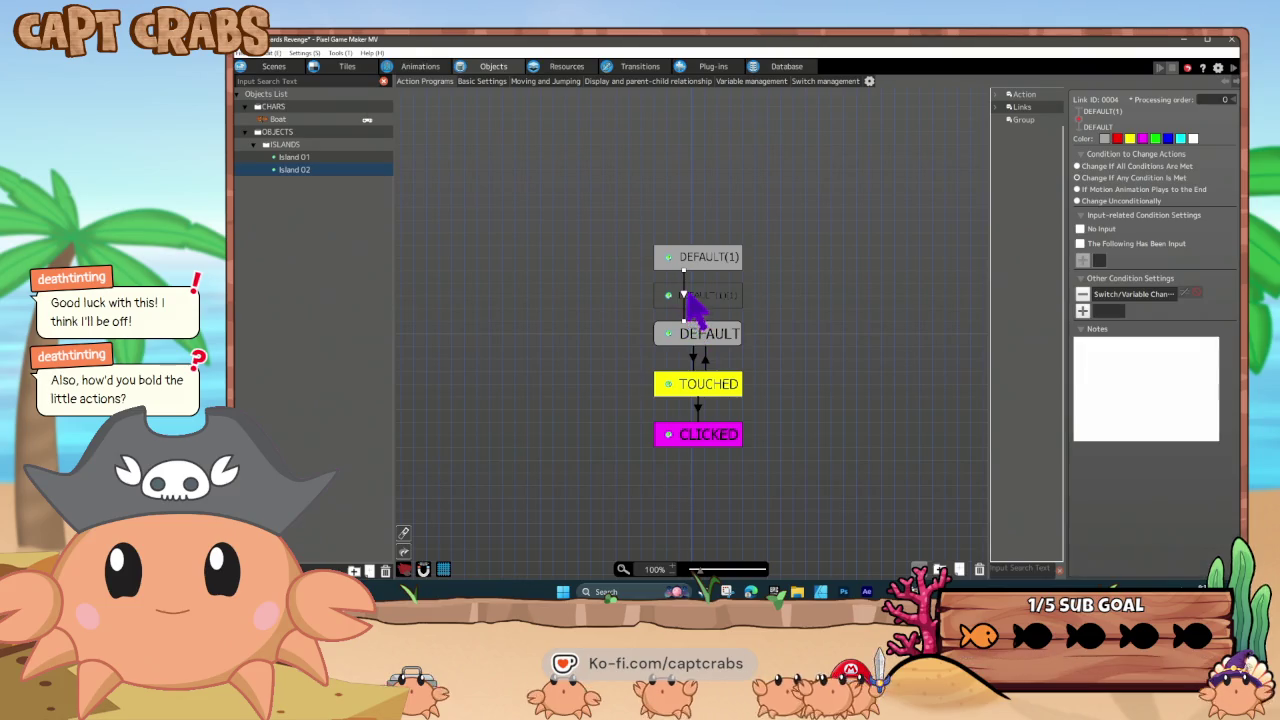
right_click(690, 306)
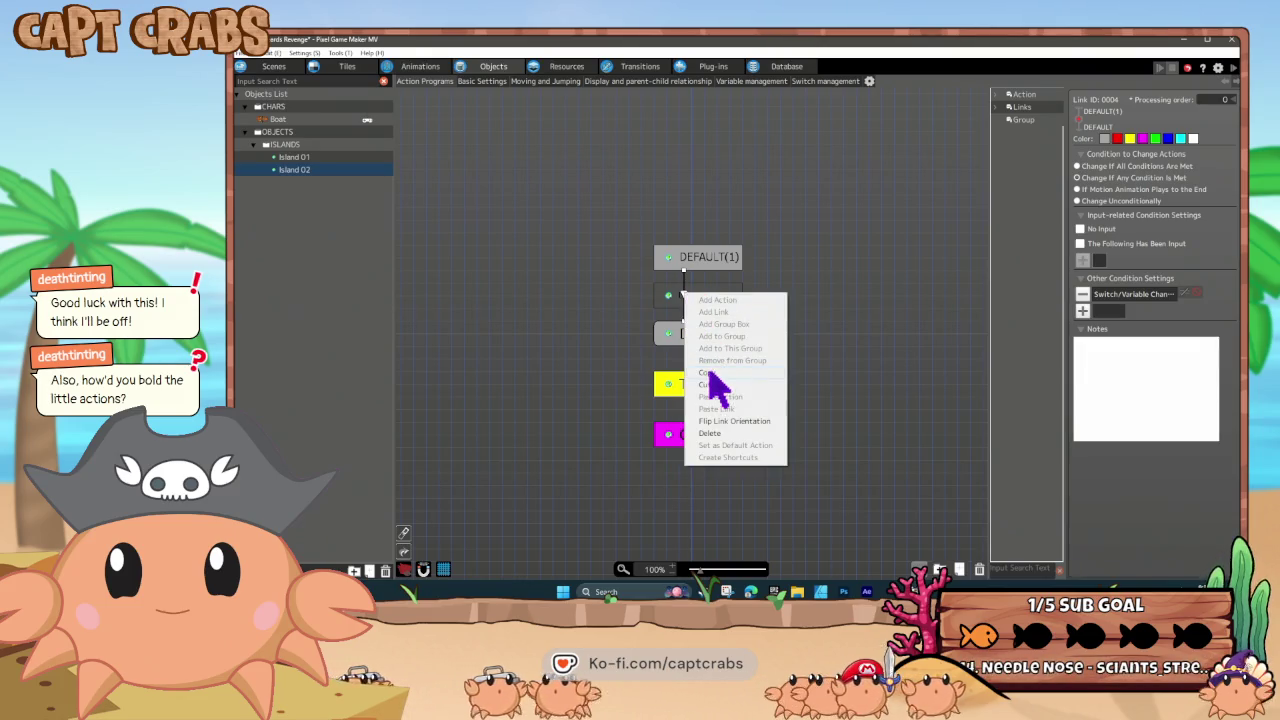
click(716, 382)
click(705, 263)
right_click(707, 265)
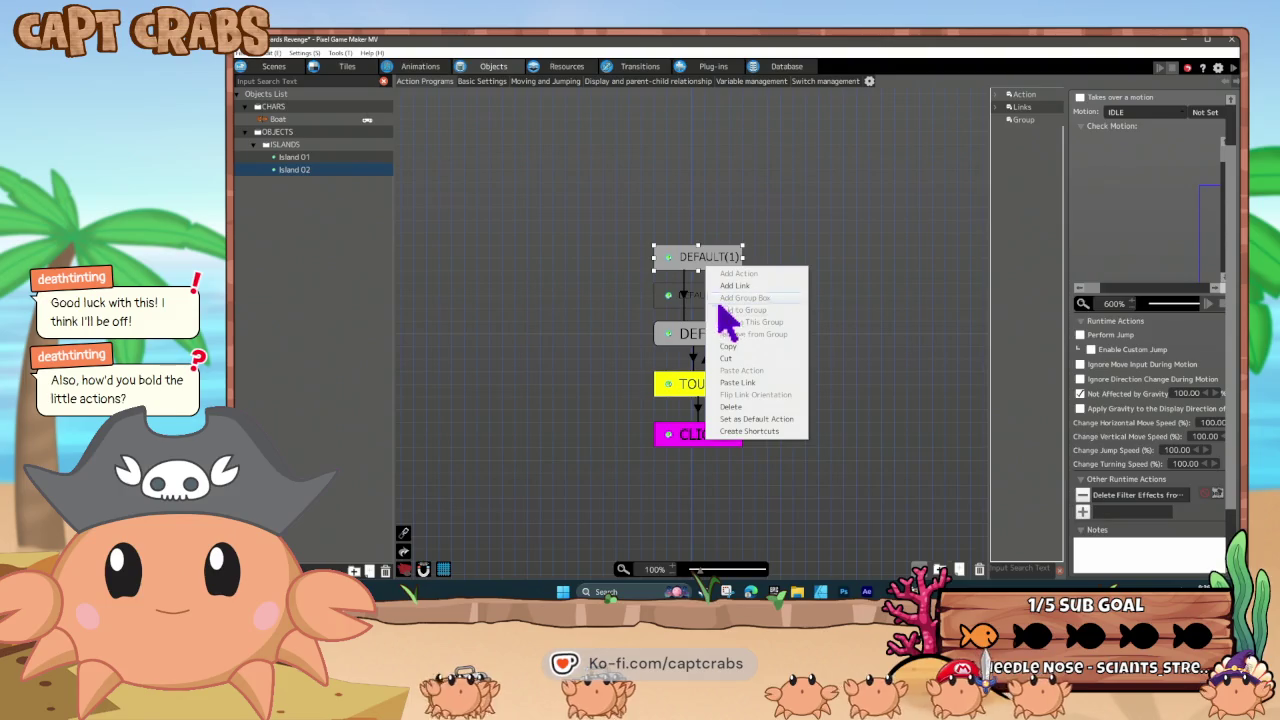
click(731, 322)
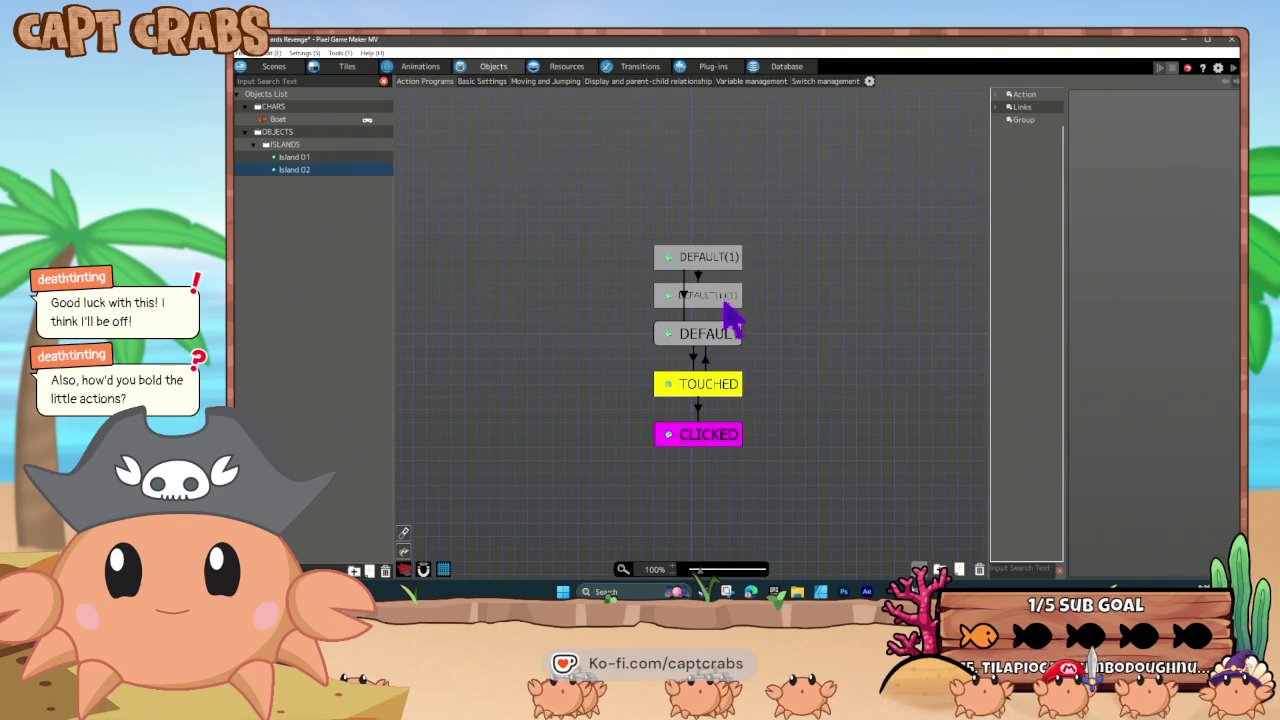
- Set the link's switch condition to trigger when Level 1 is OFF
click(700, 288)
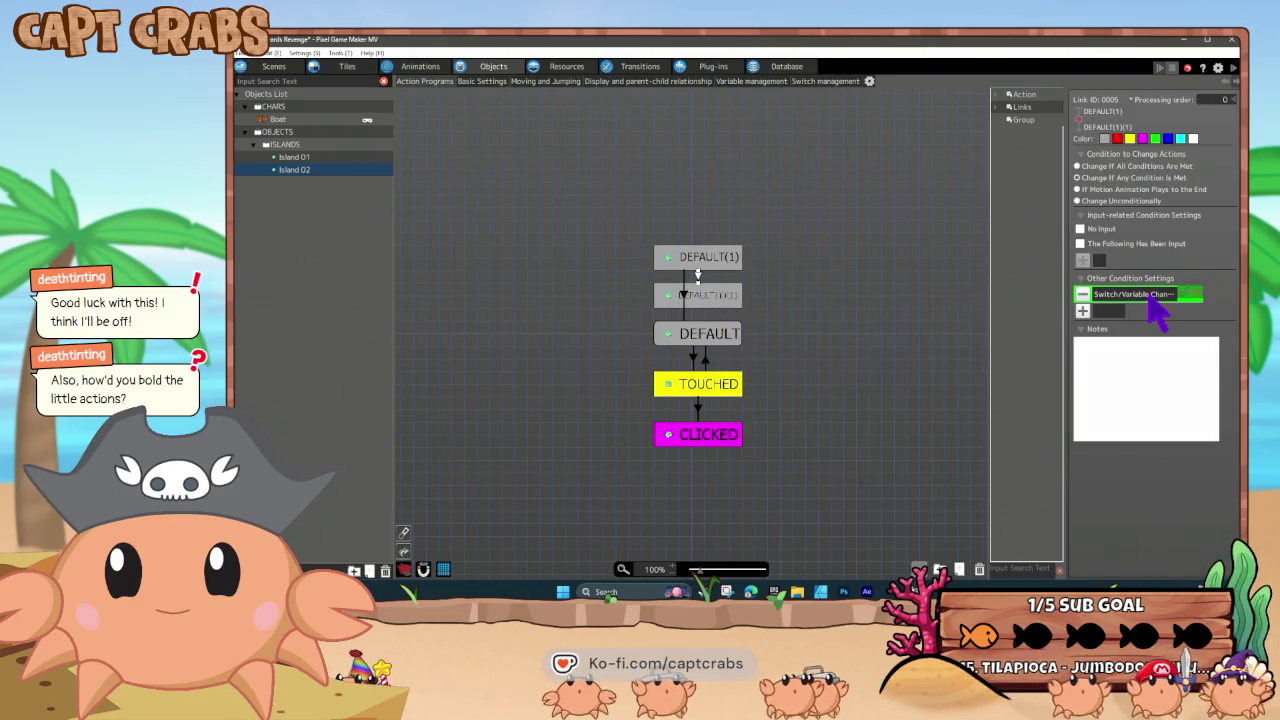
double_click(1078, 293)
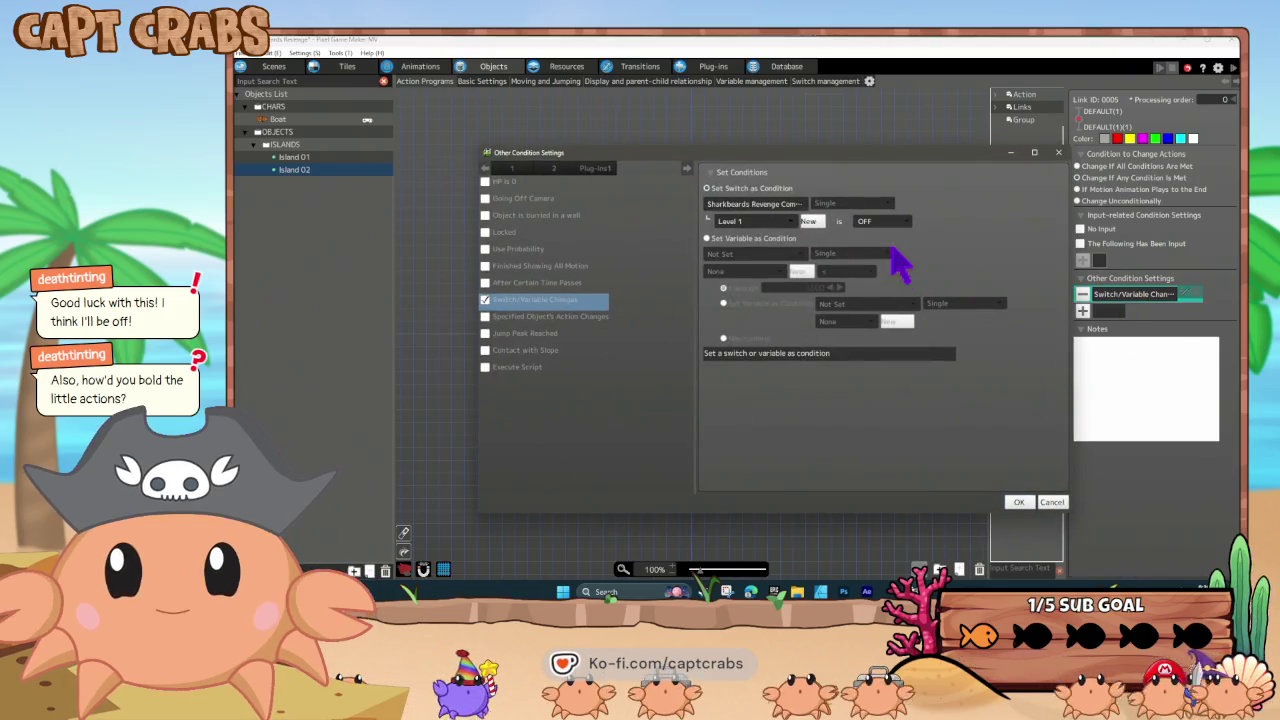
click(1018, 502)
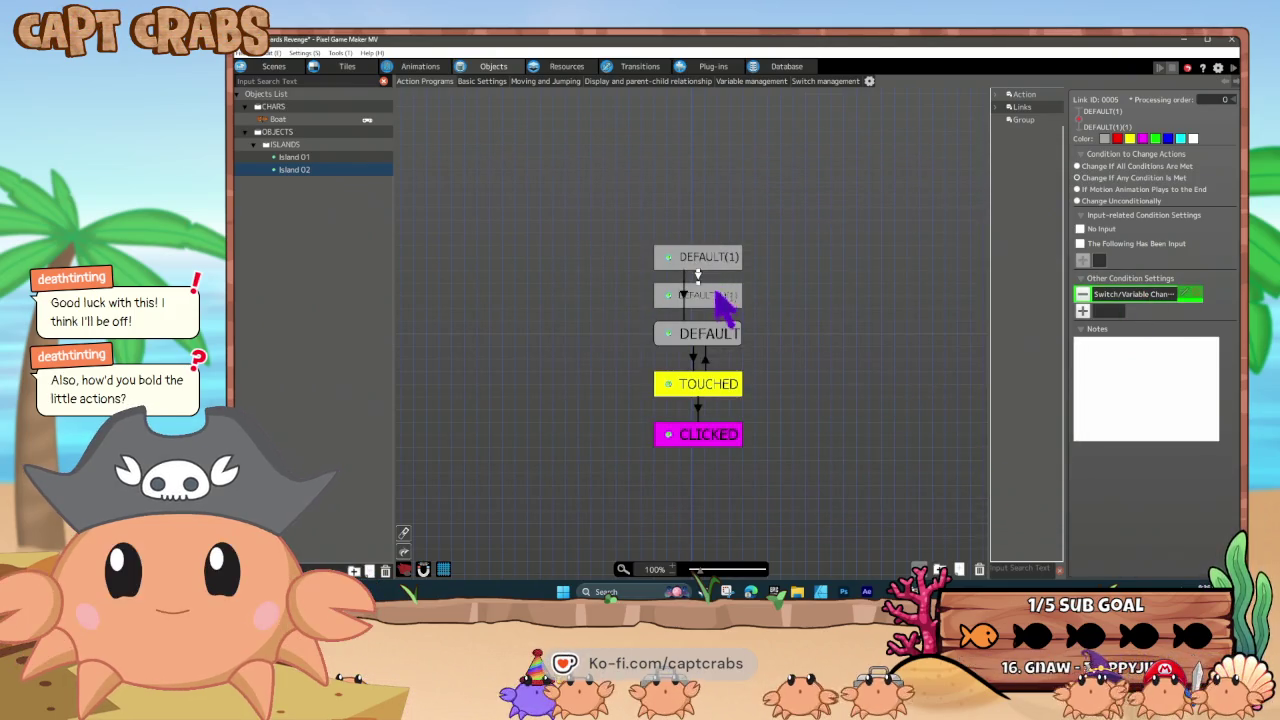
click(715, 291)
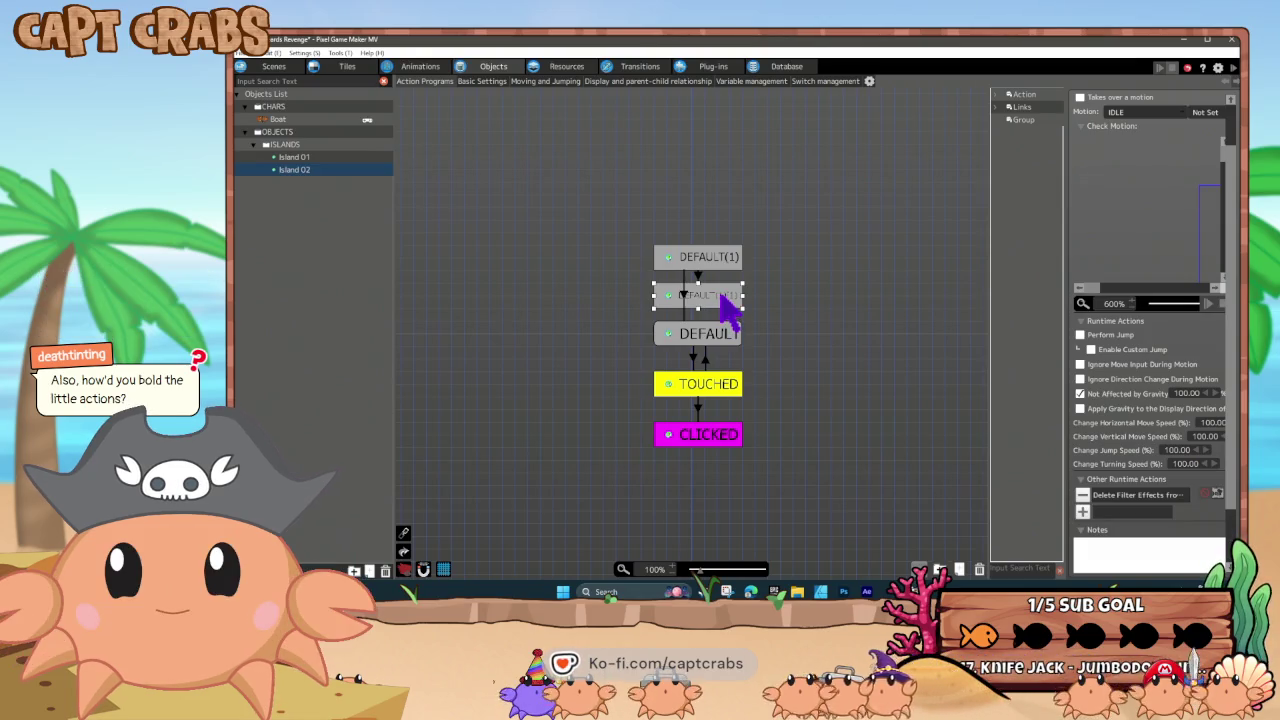
- Name the middle state LOCKED and set its colour to red
scroll(1120, 175, up, 2)
scroll(1120, 160, up, 1)
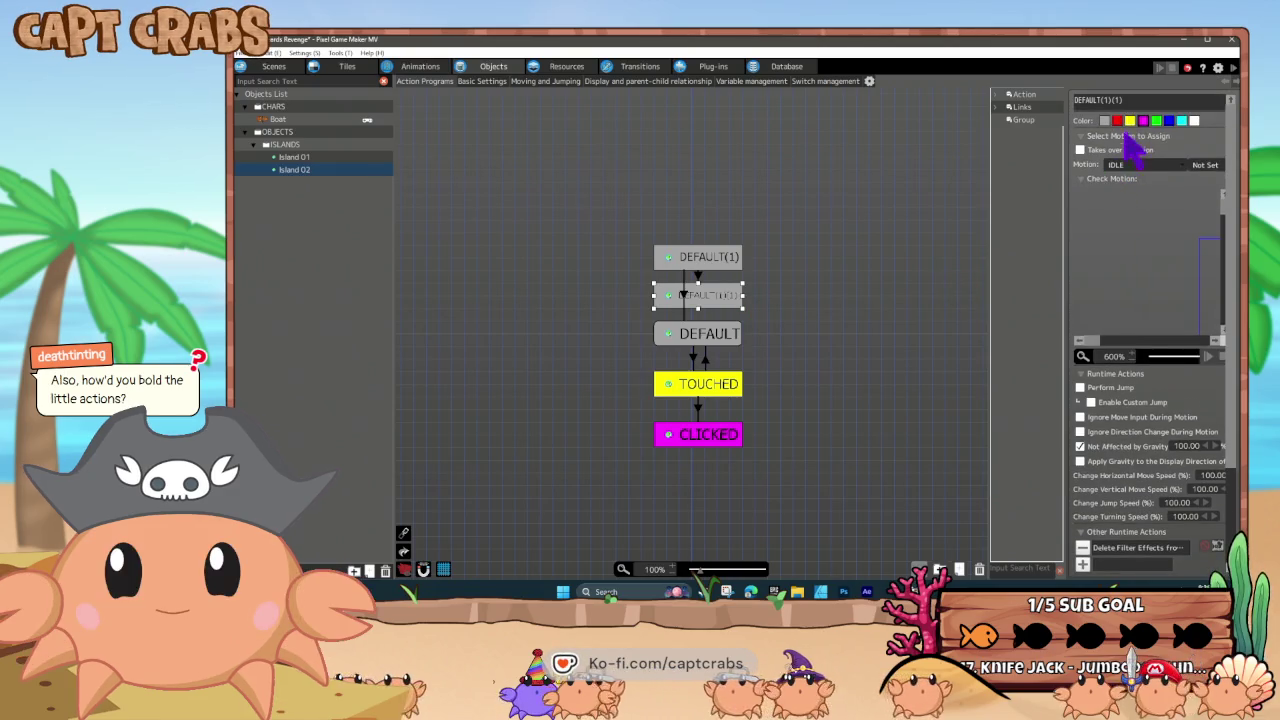
click(1117, 121)
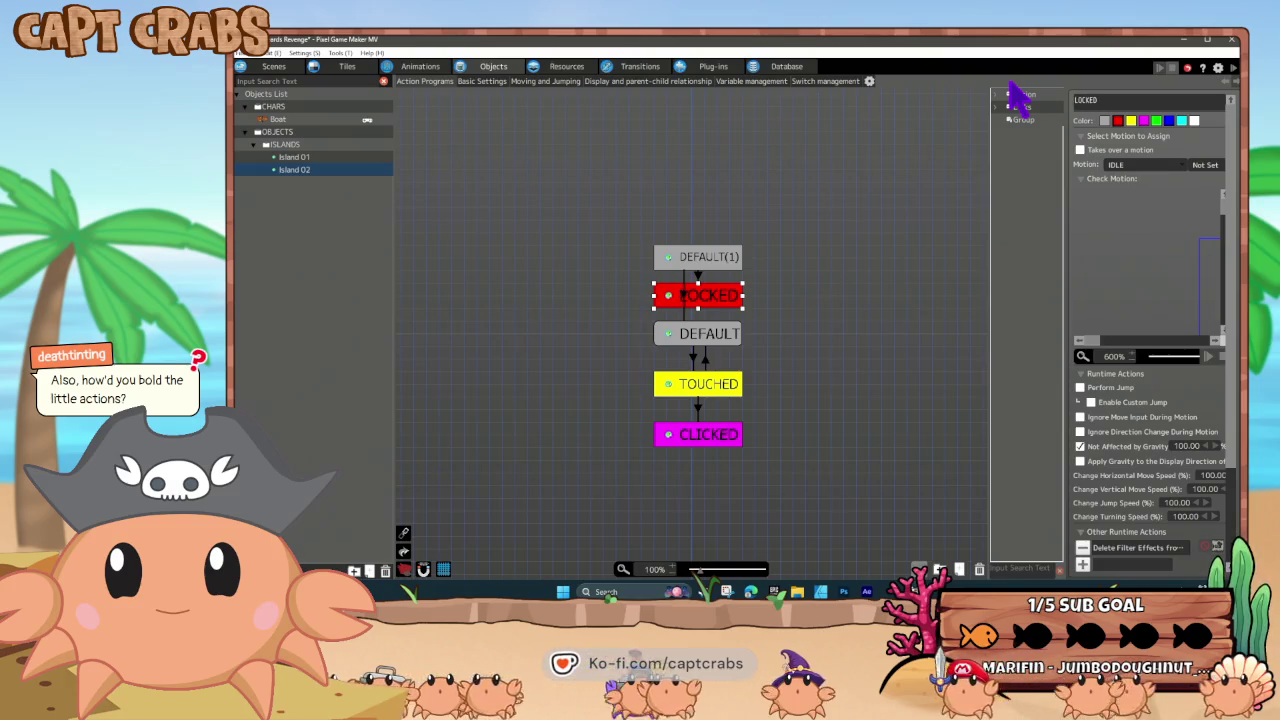
scroll(1113, 525, down, 1)
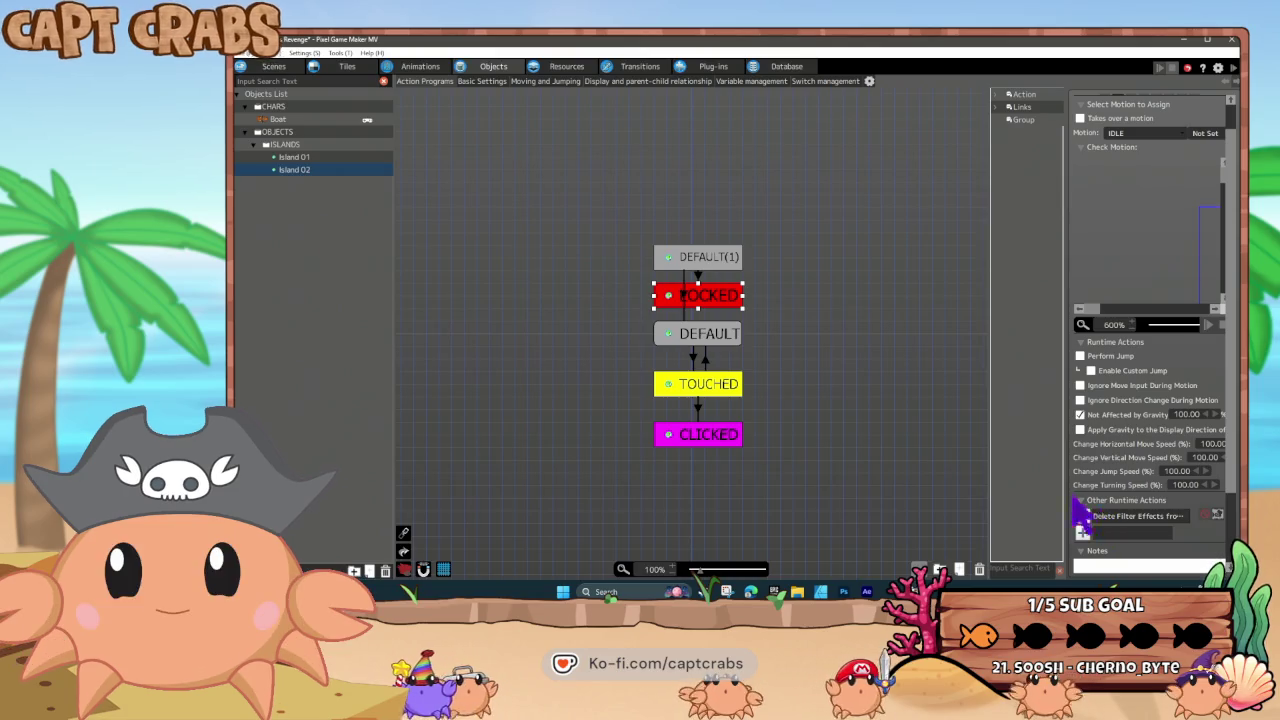
- Give LOCKED a Display Image action showing the lock image with No Time Limit
click(1084, 534)
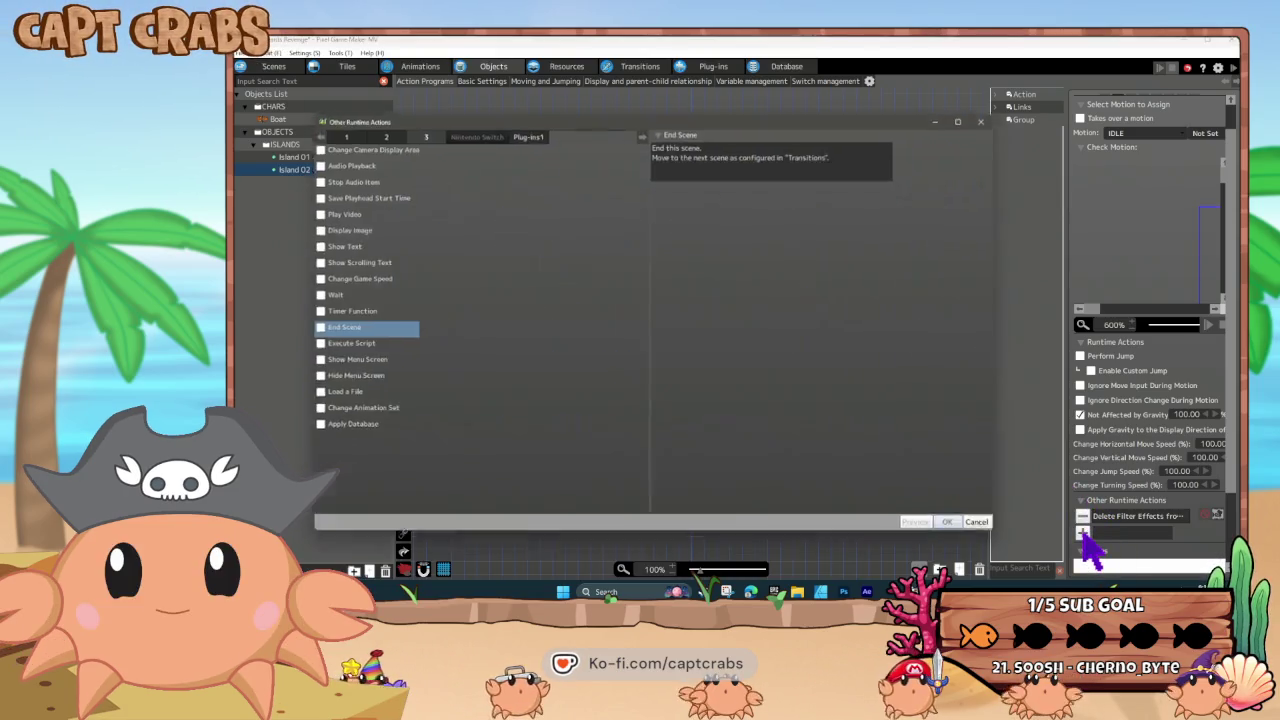
click(378, 131)
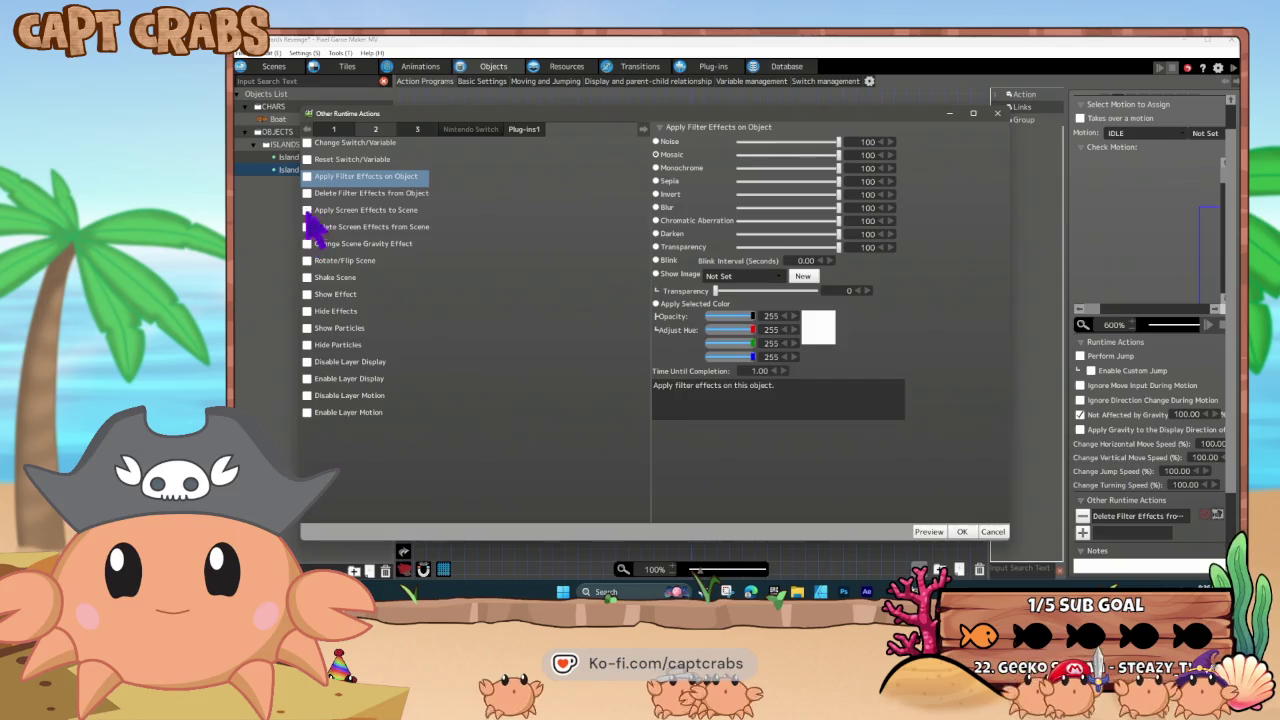
click(417, 130)
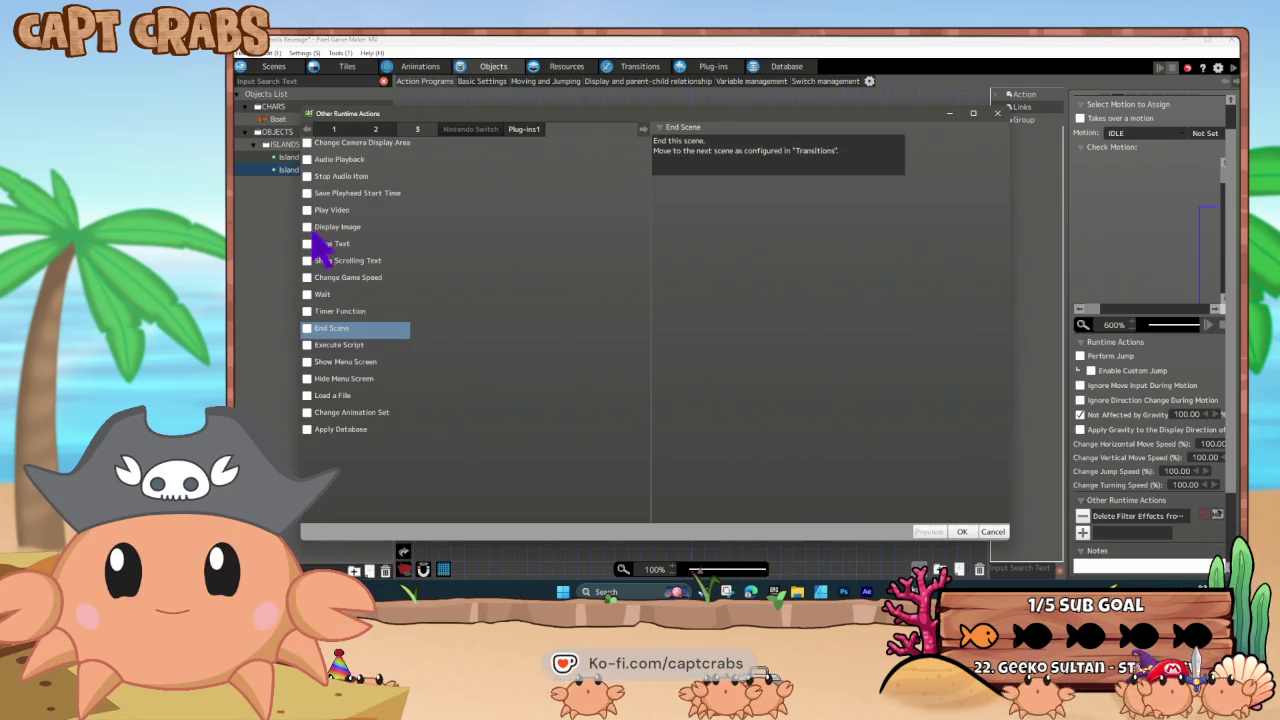
click(316, 228)
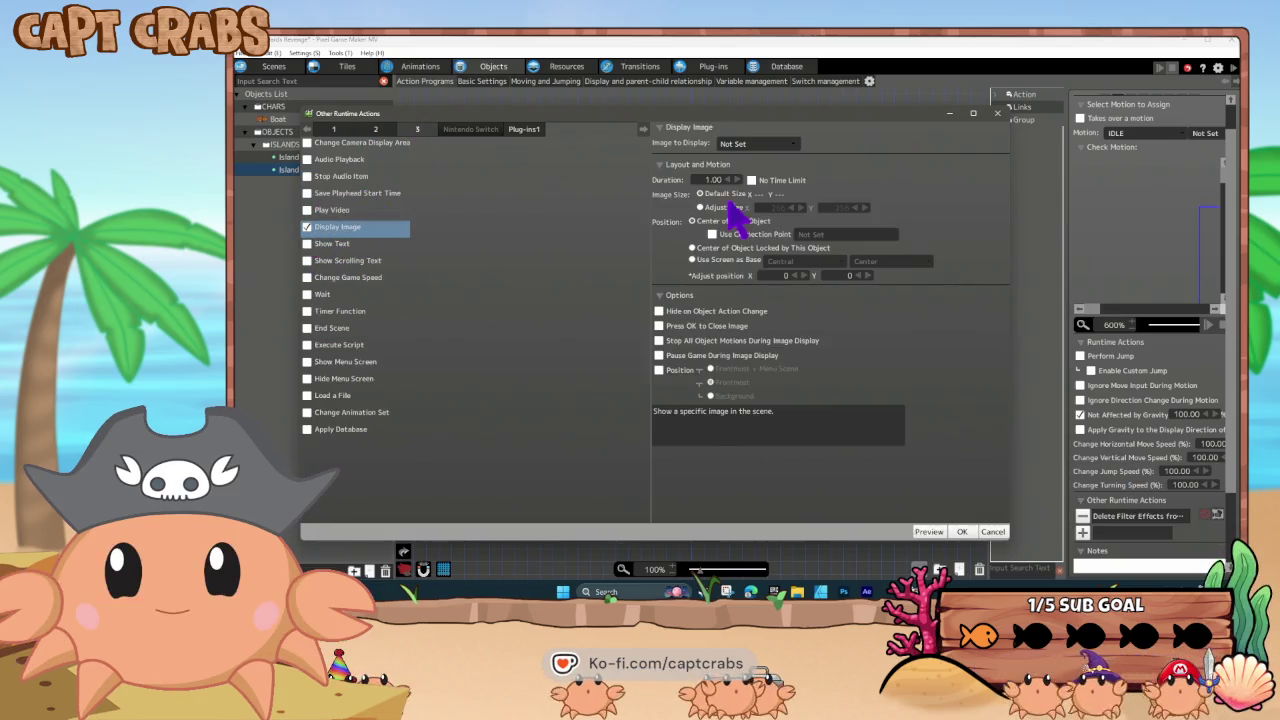
click(755, 144)
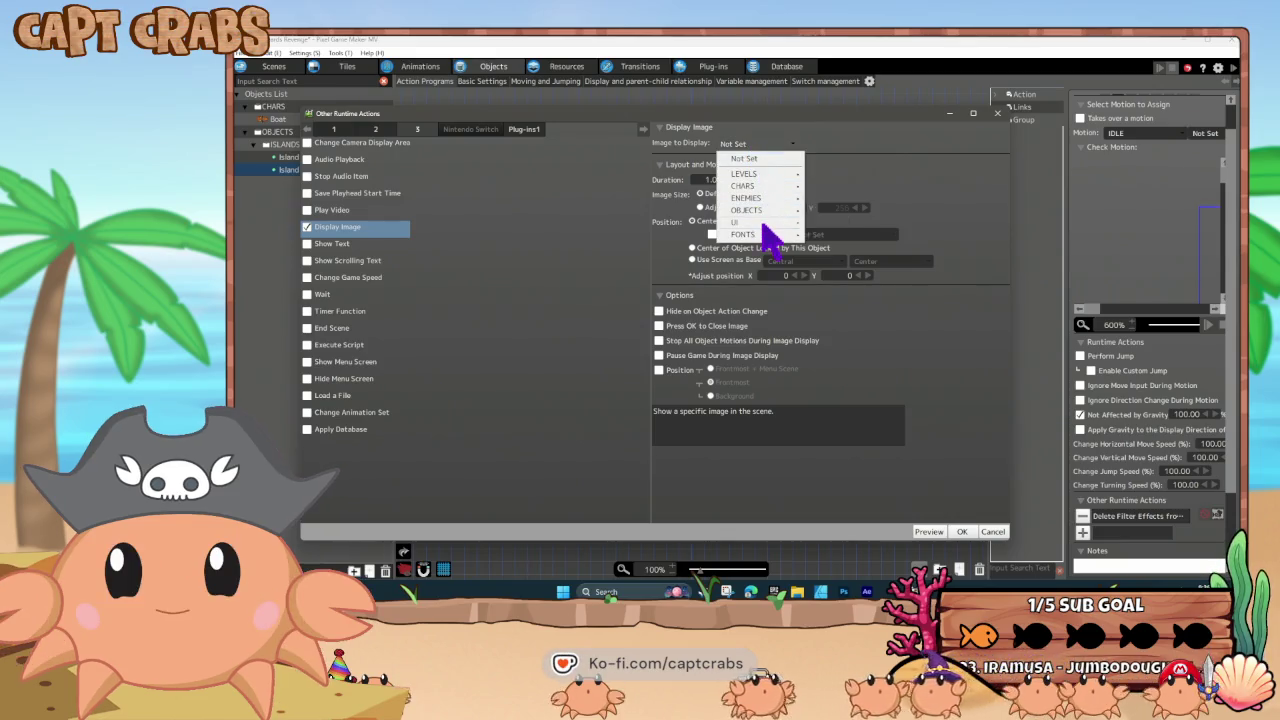
click(826, 236)
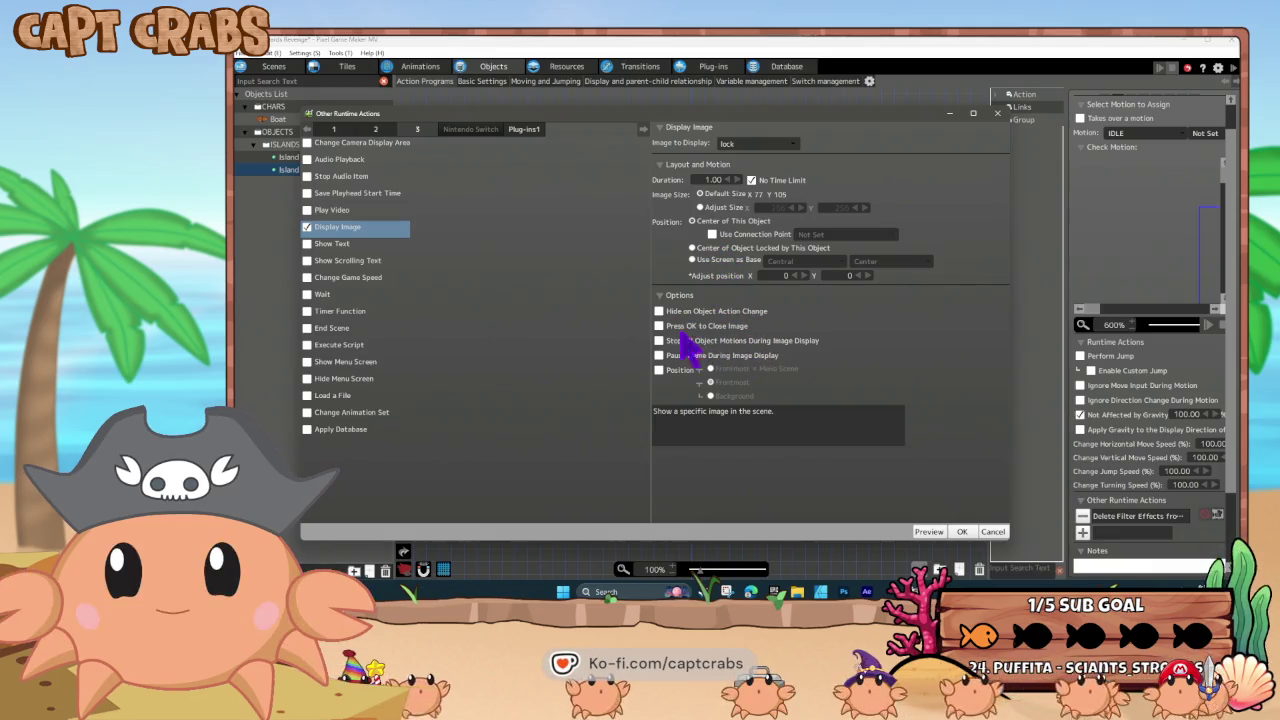
click(966, 532)
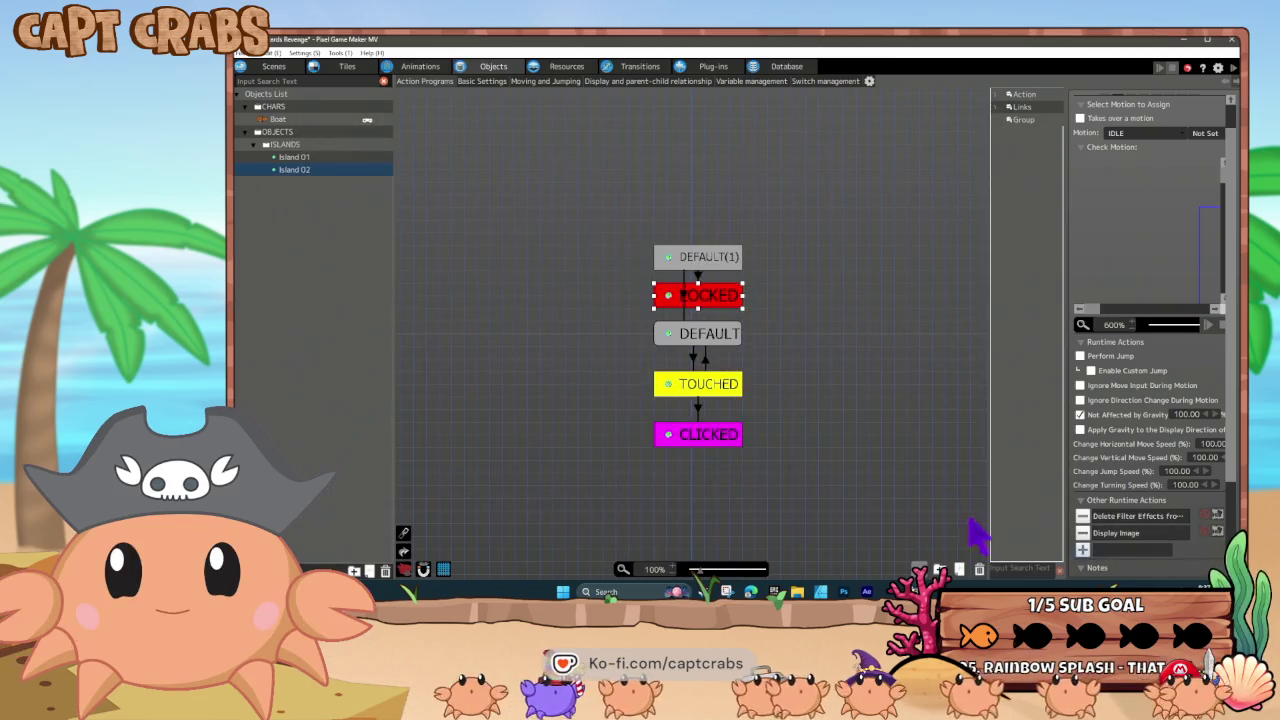
- Test-play the game with F5, then close it and return to the sea scene map
click(627, 349)
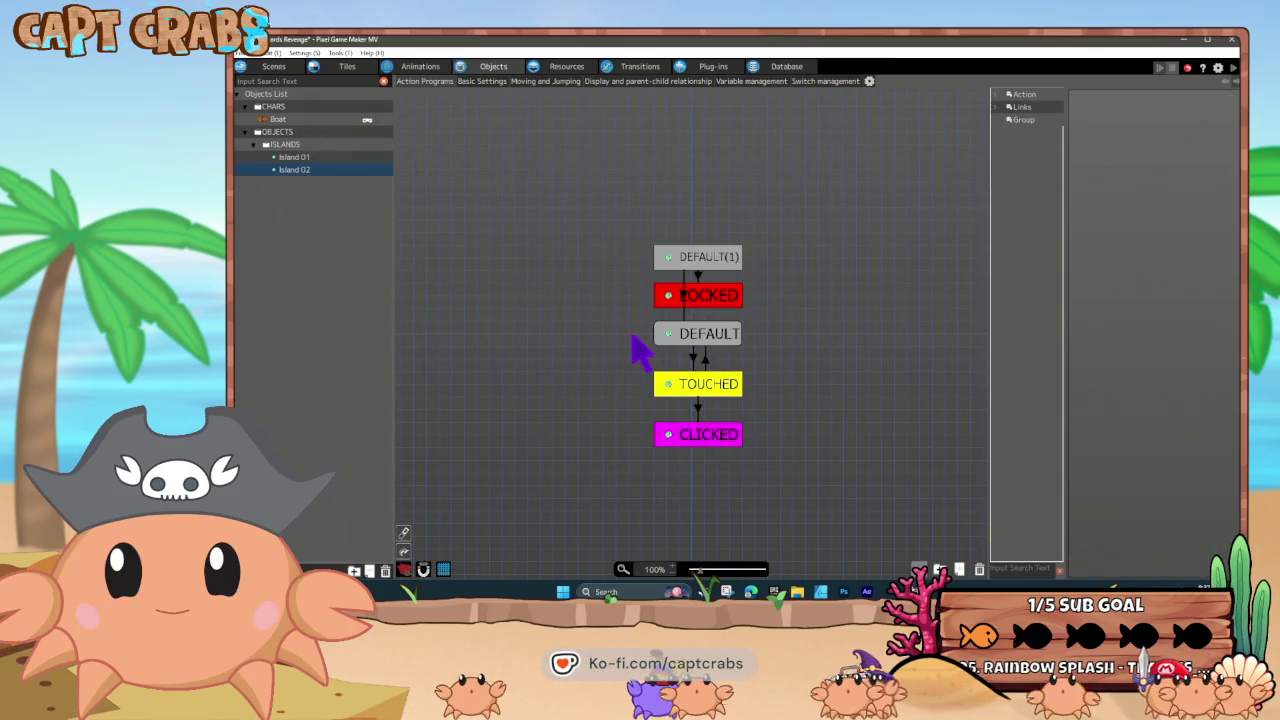
key(F5)
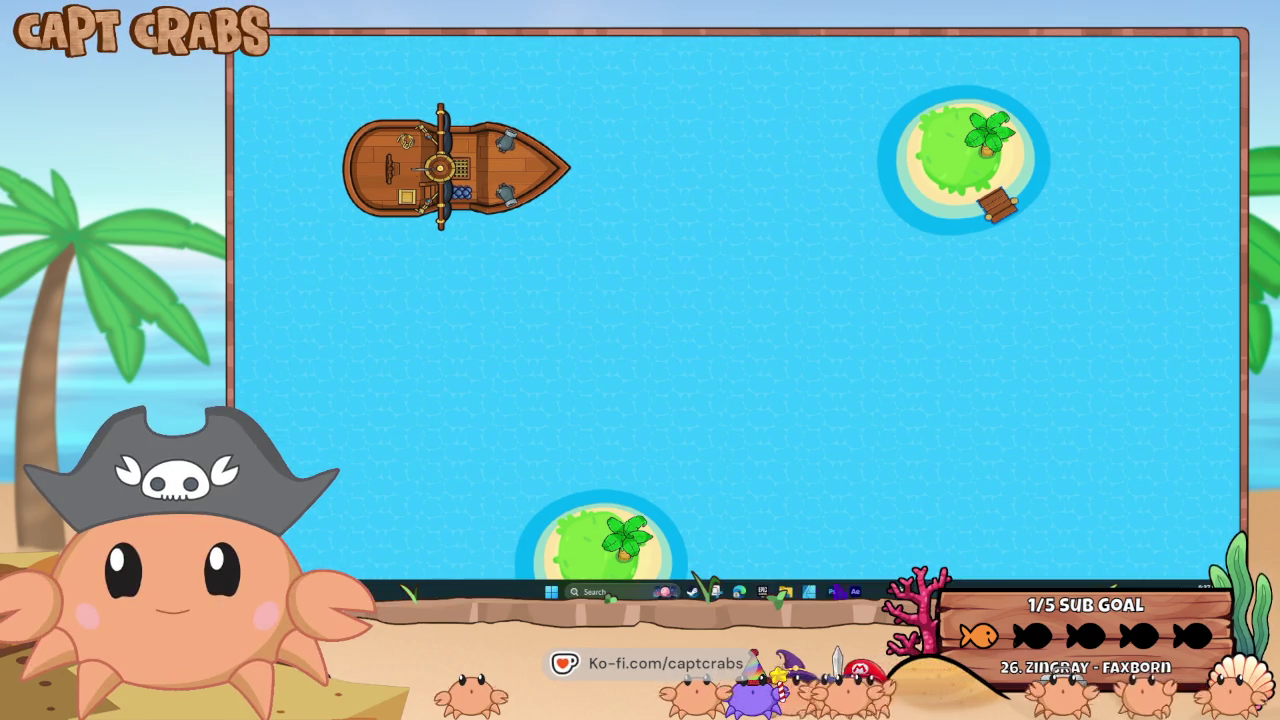
right_click(895, 591)
click(890, 562)
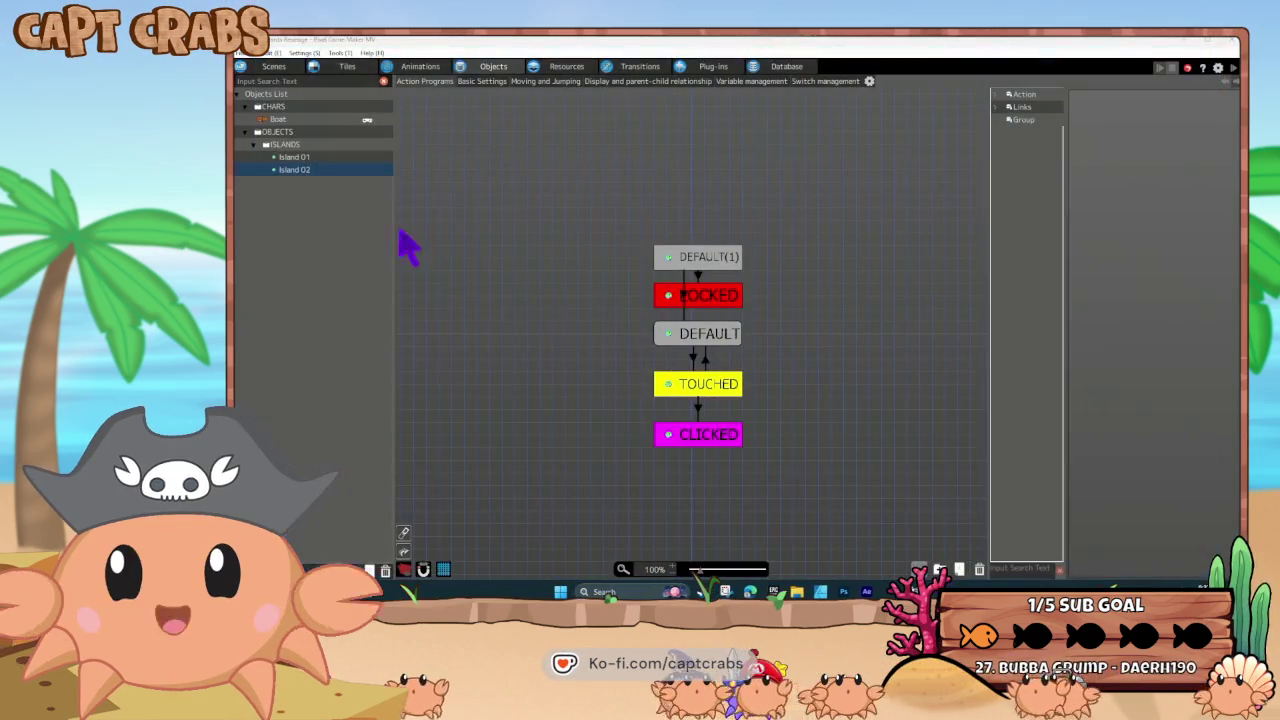
click(276, 68)
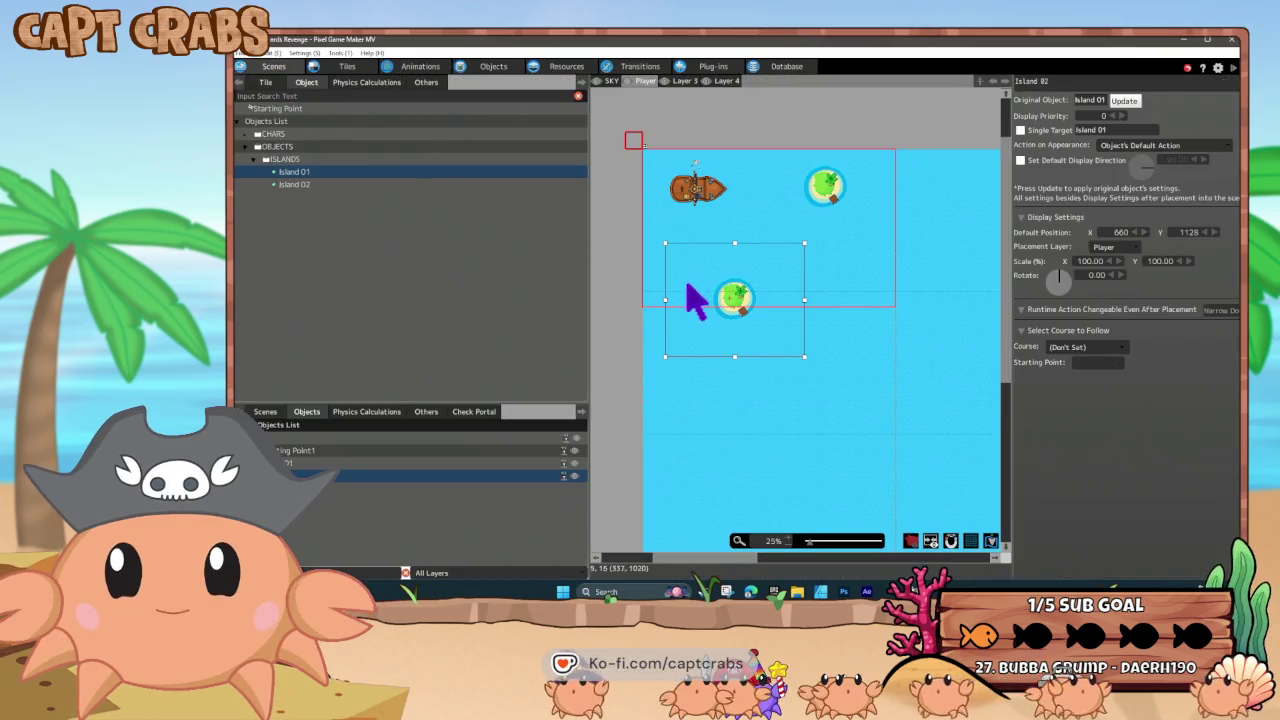
- Swap the lower Island 01 instance for Island 02 and test-play the sea scene
key(Delete)
drag(294, 184, 762, 294)
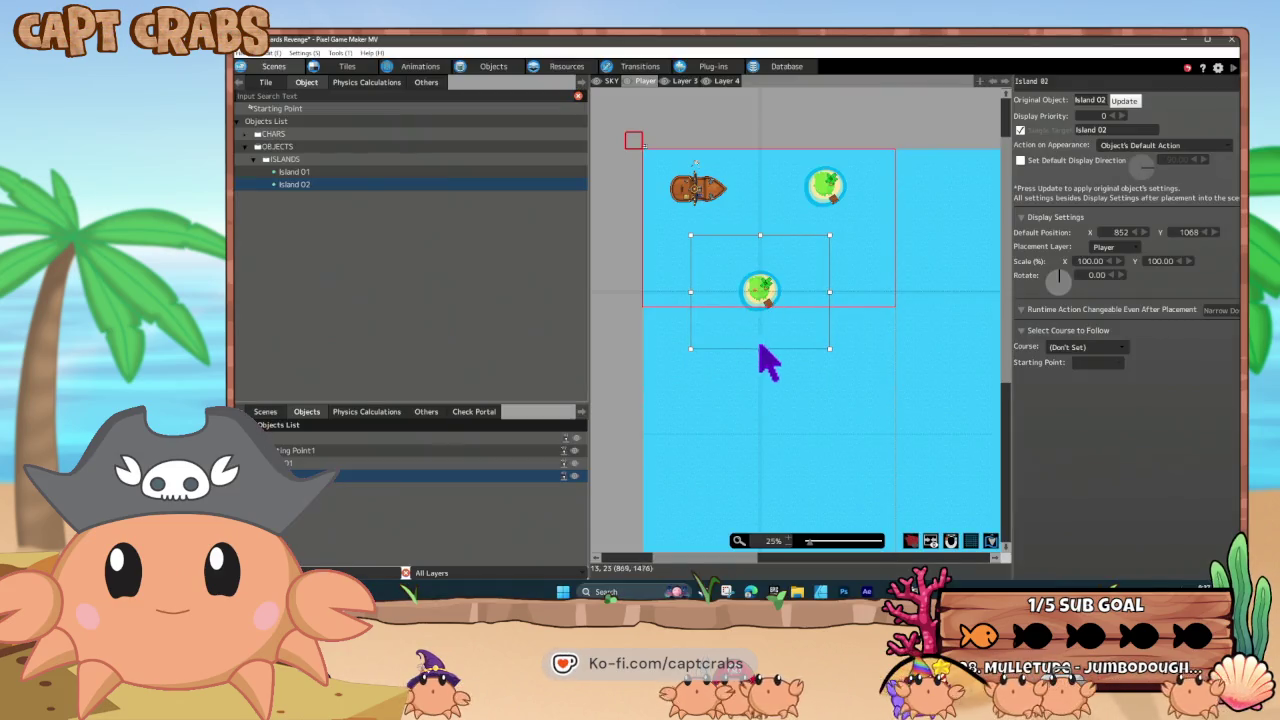
double_click(789, 337)
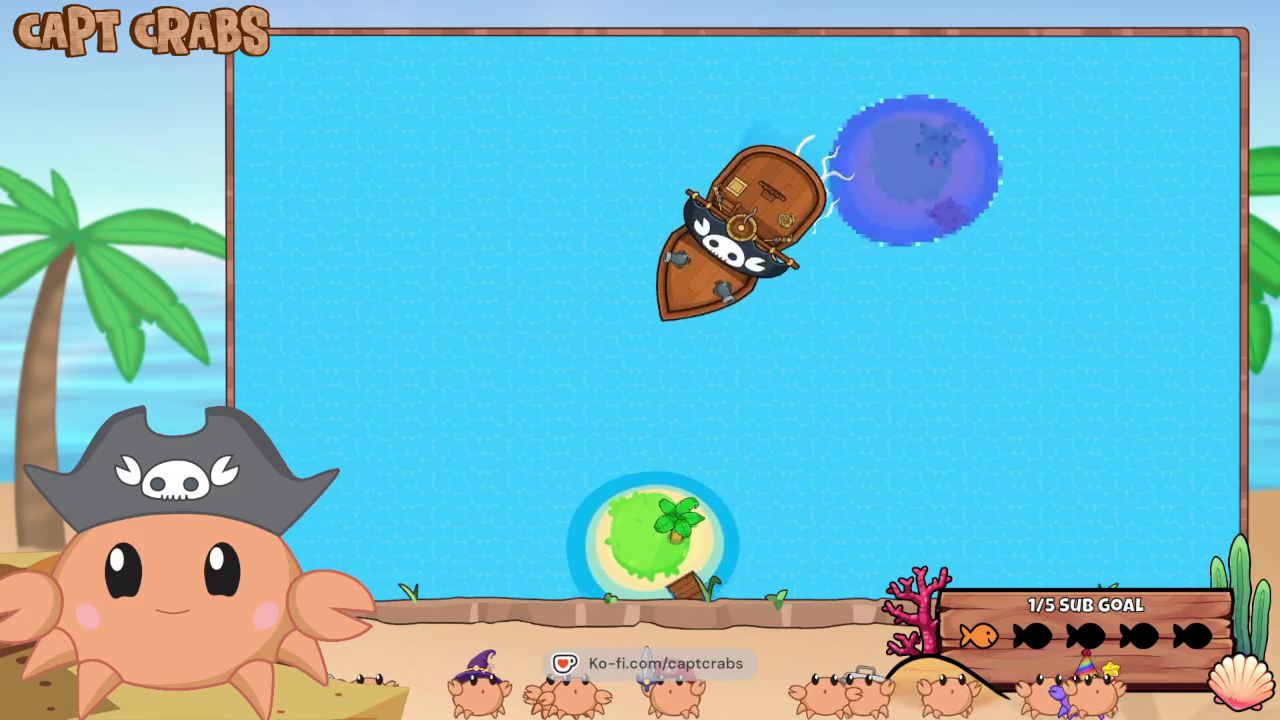
key(F11)
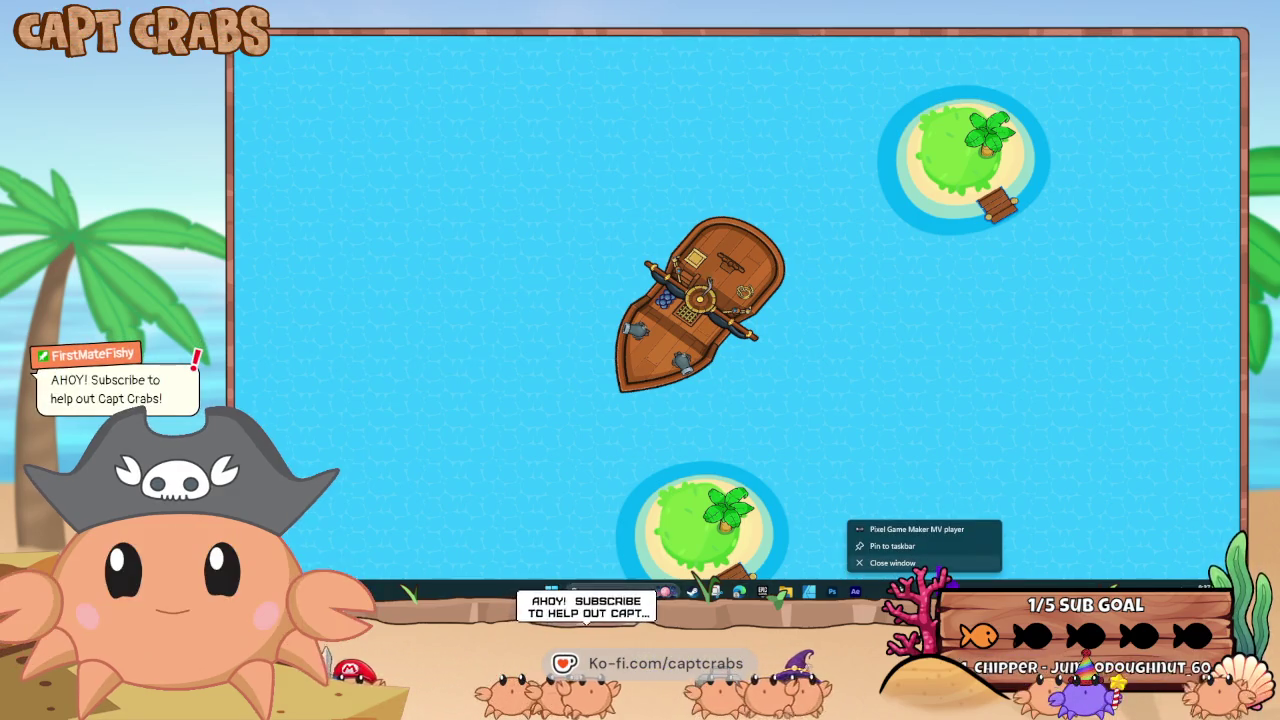
click(868, 553)
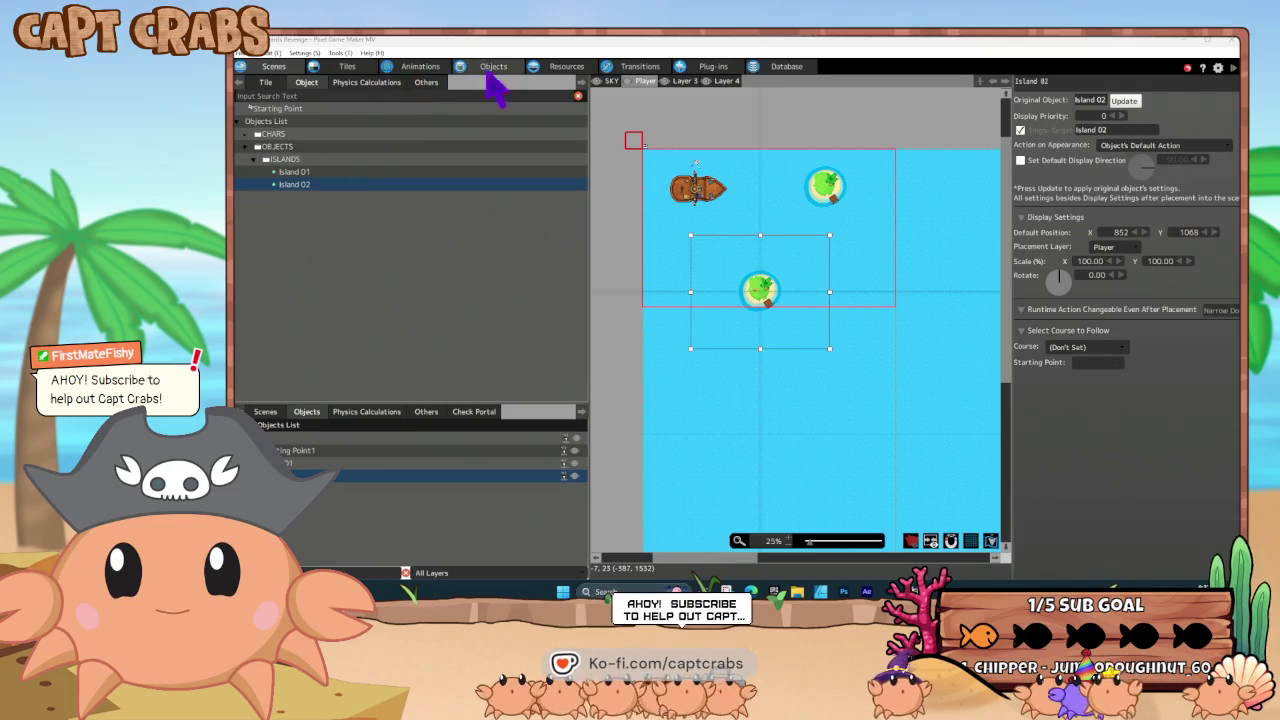
- Rename Island 02's DEFAULT(1) state to START
click(493, 68)
click(678, 255)
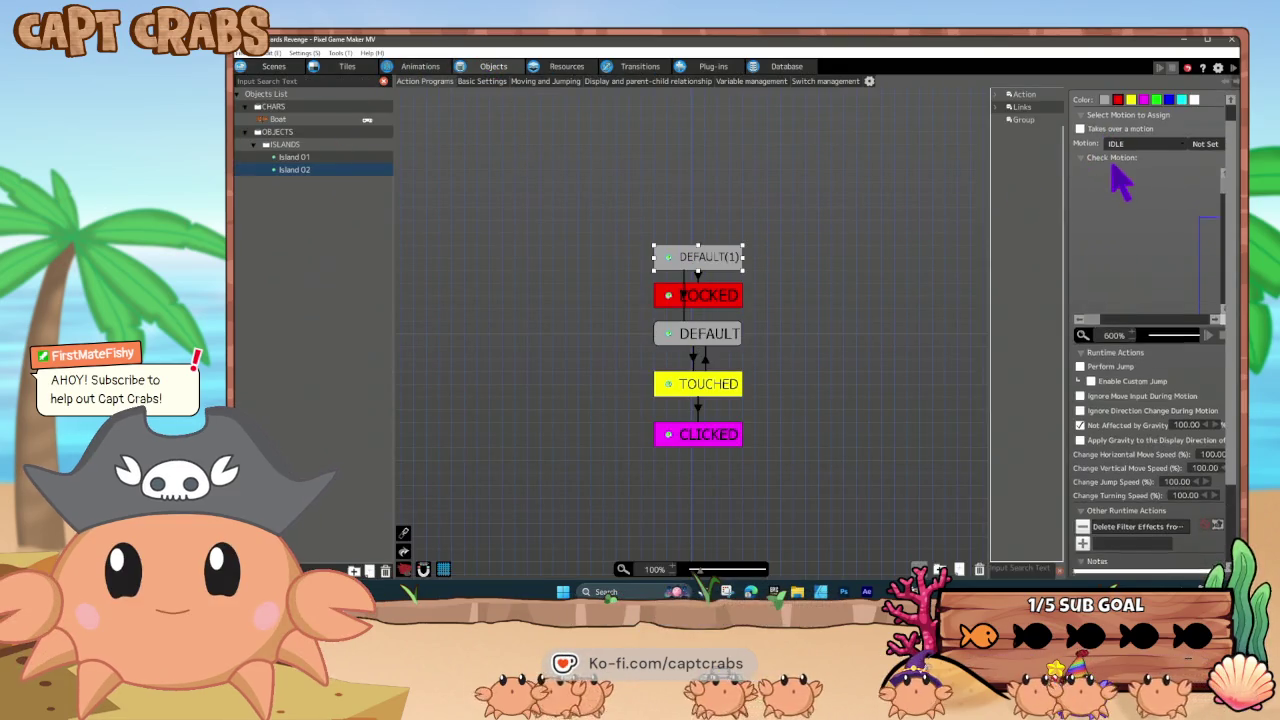
text(START)
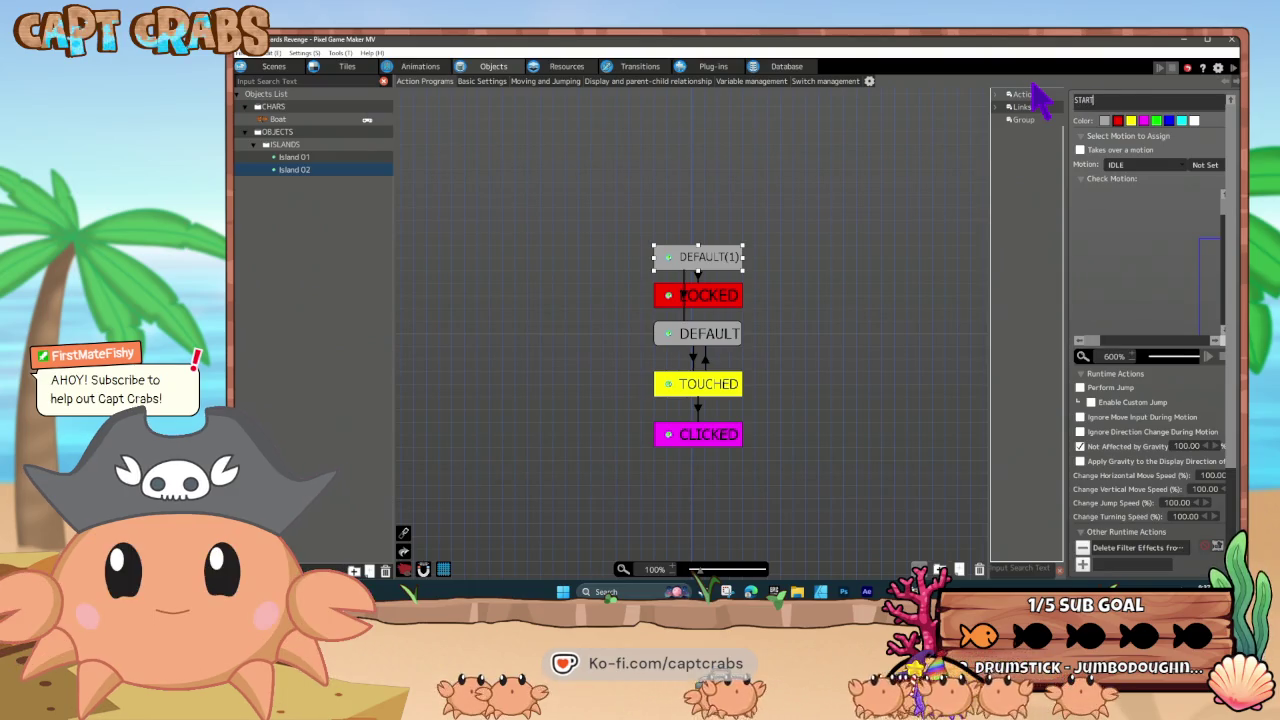
key(Return)
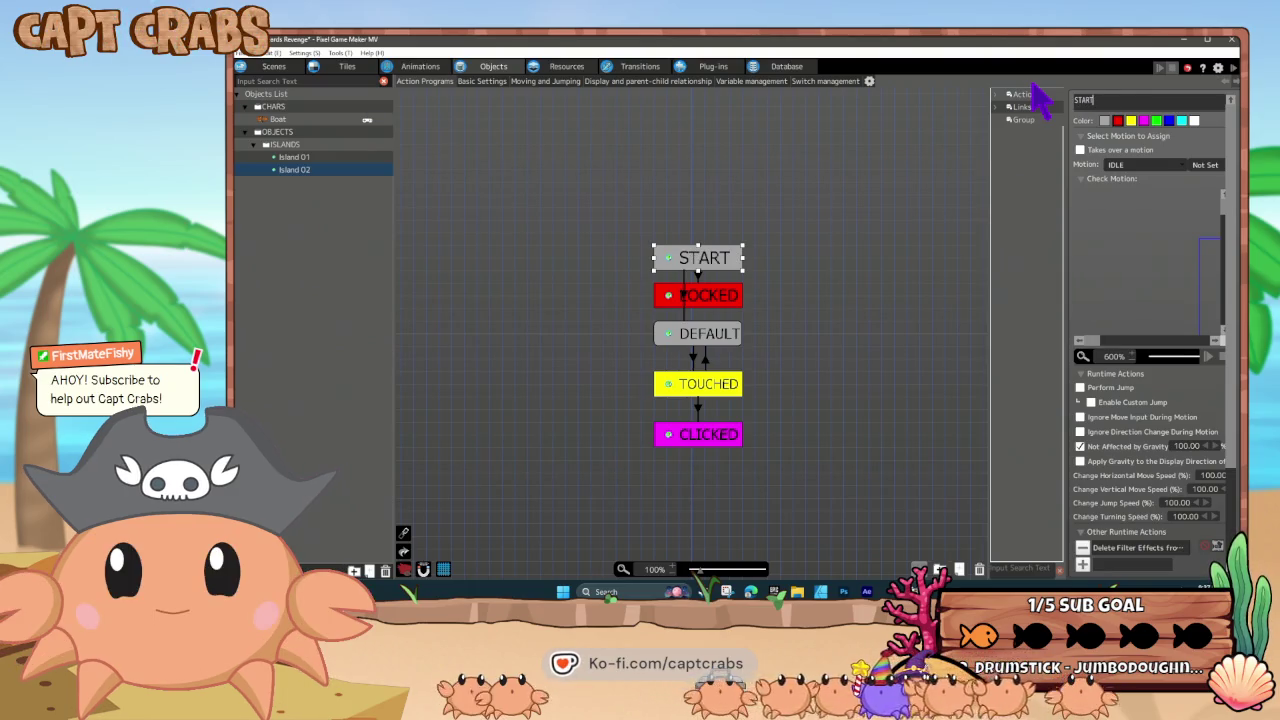
click(701, 265)
- Undo the accidental deletion of START, make it the default action, and launch a playtest
right_click(702, 262)
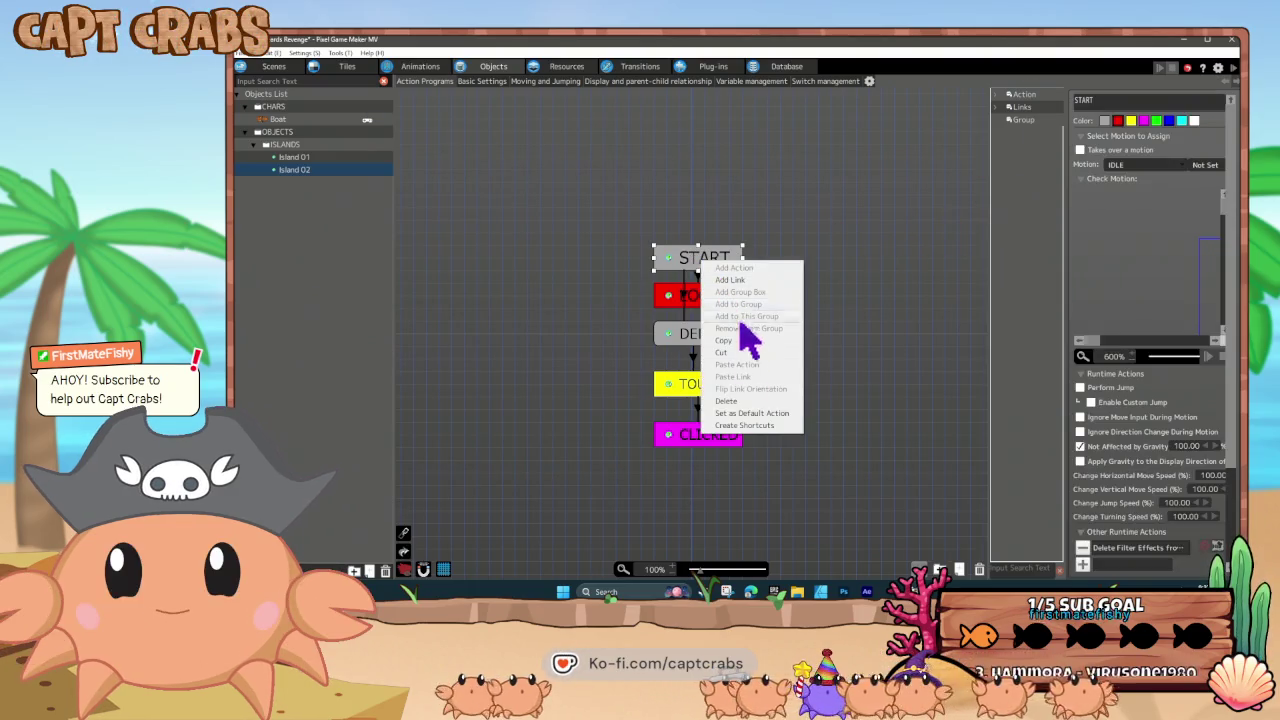
click(757, 403)
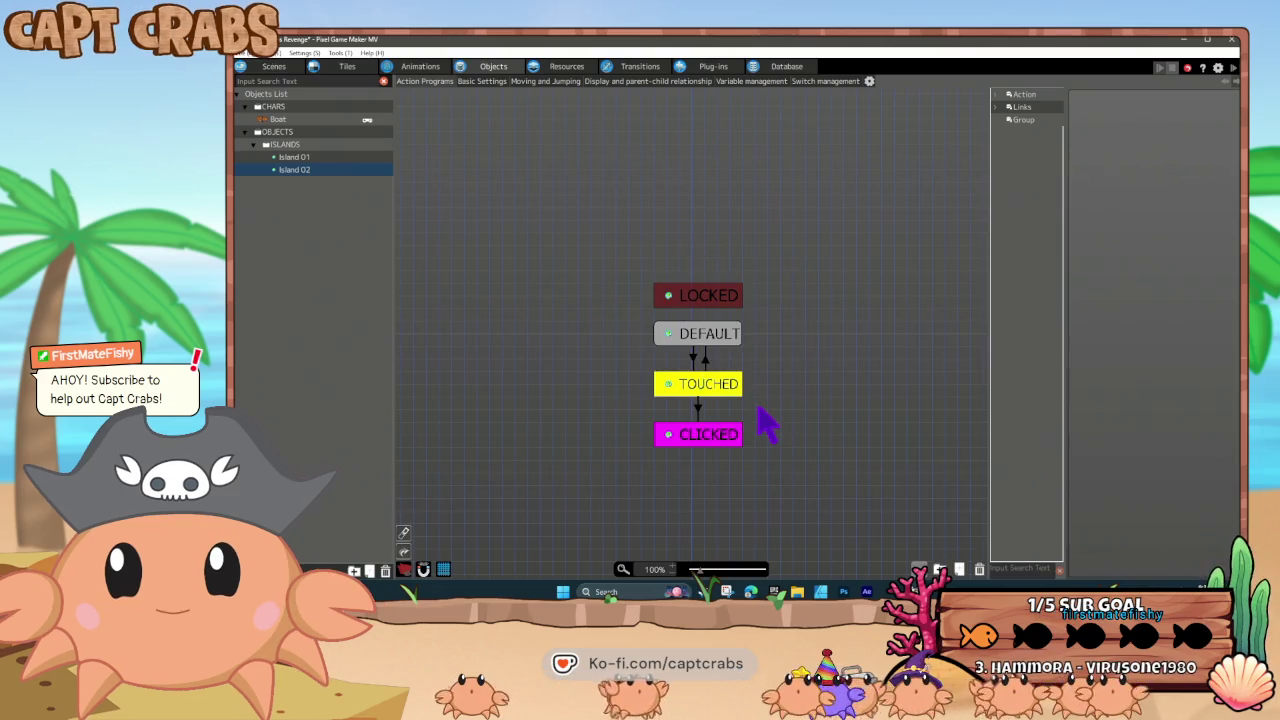
key(ctrl+z)
right_click(730, 259)
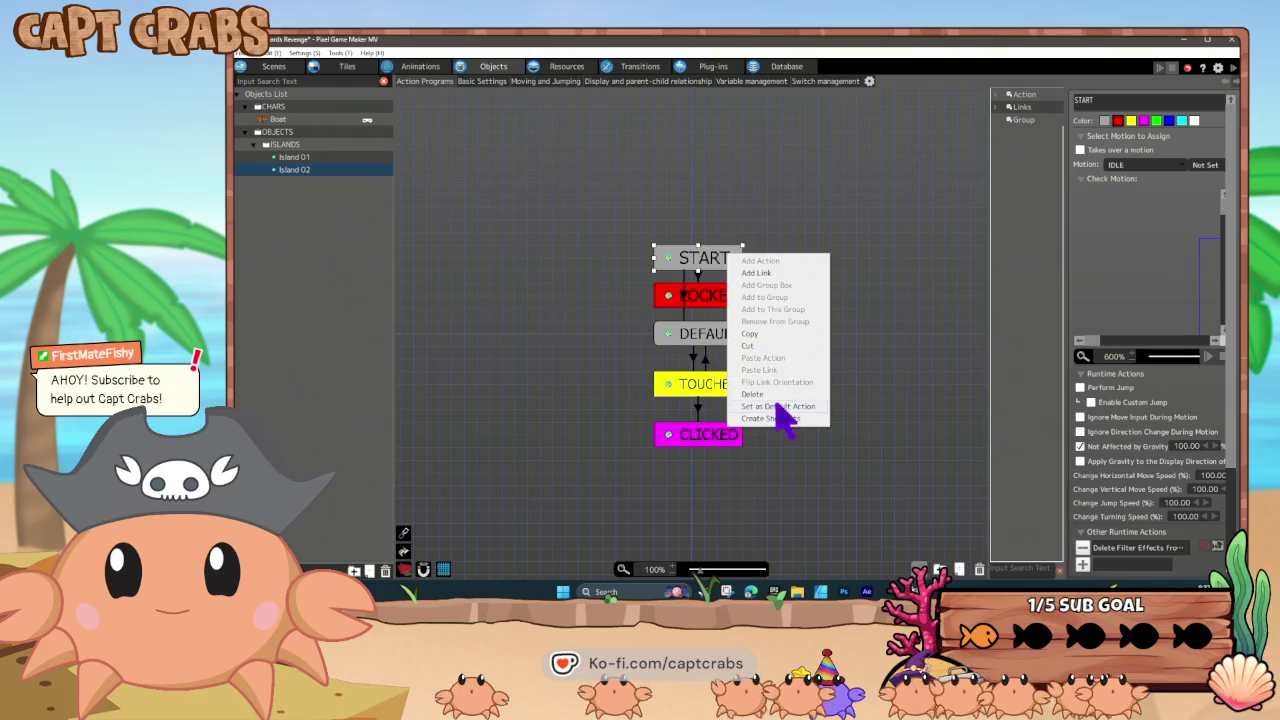
click(786, 407)
click(626, 289)
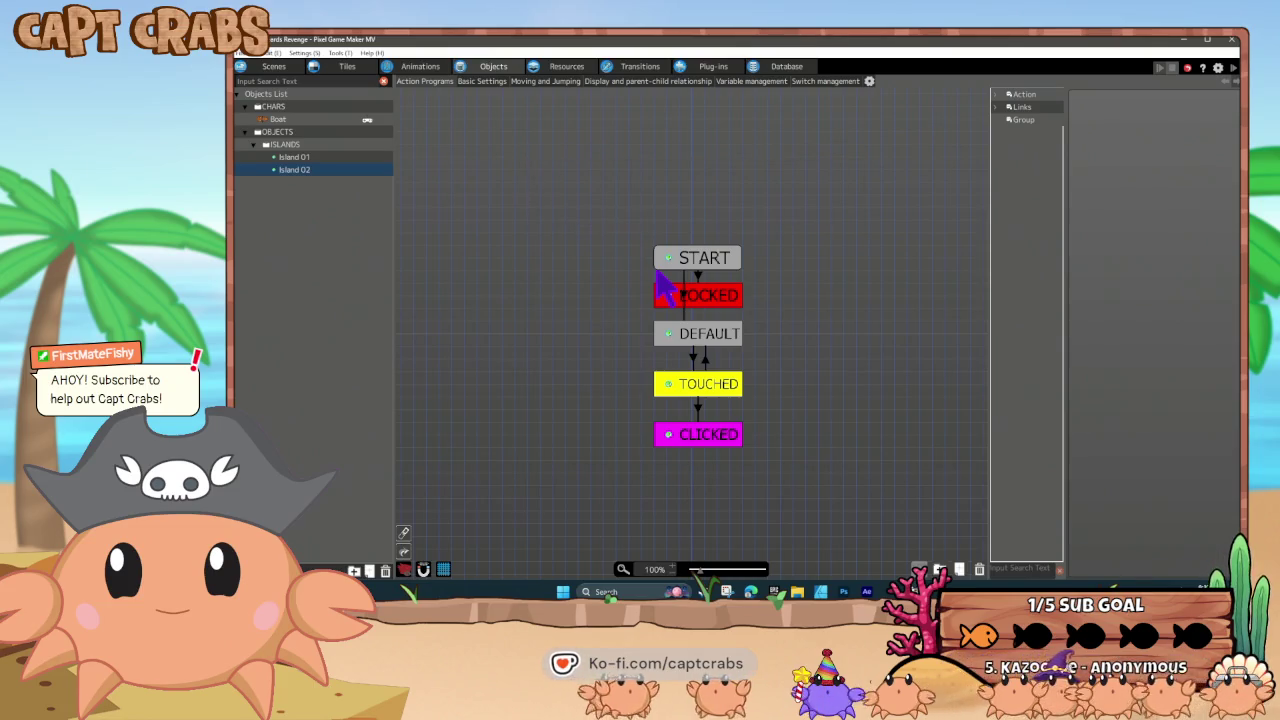
key(F5)
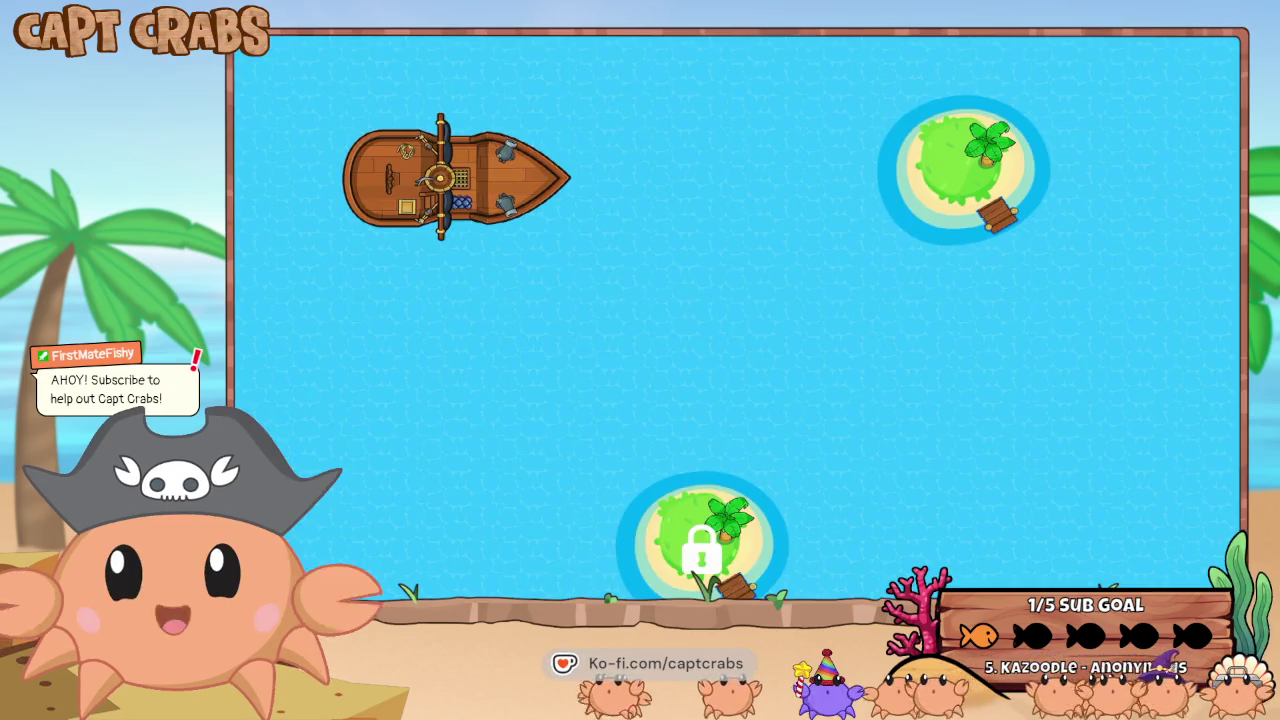
- Sail the boat down toward the bottom island, then up and right into Crab Island
key(Down)
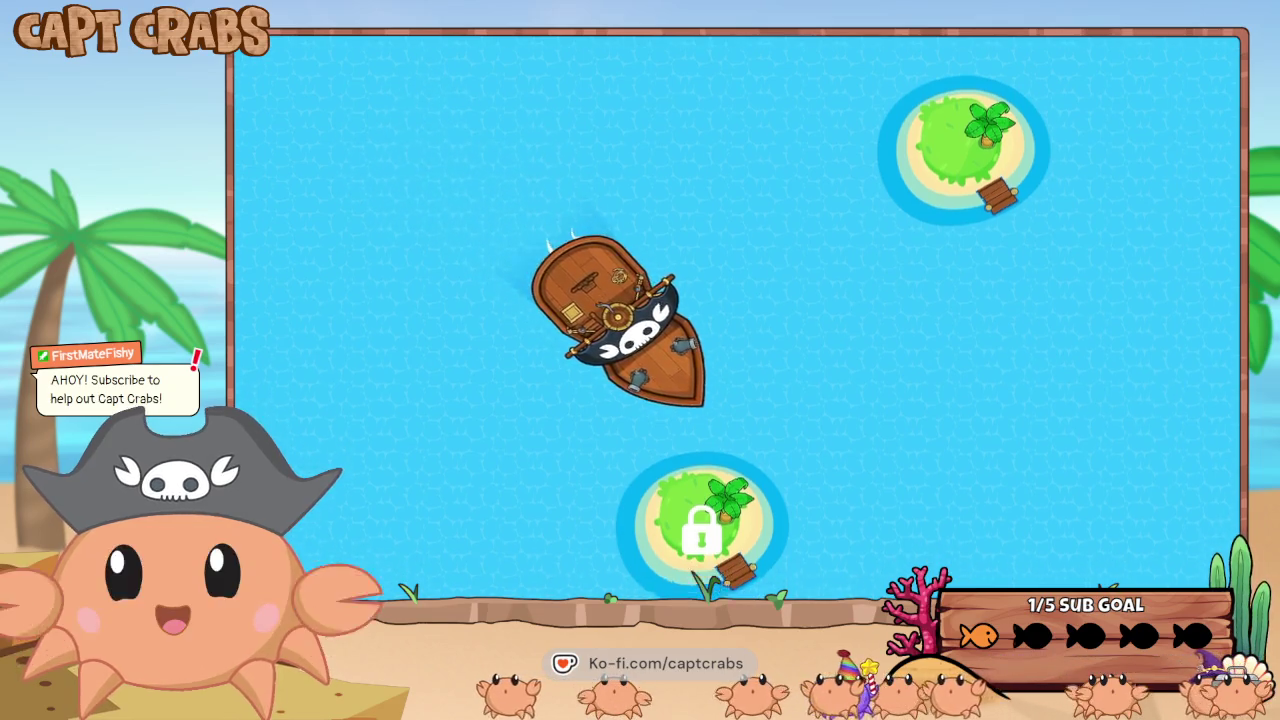
key(Right)
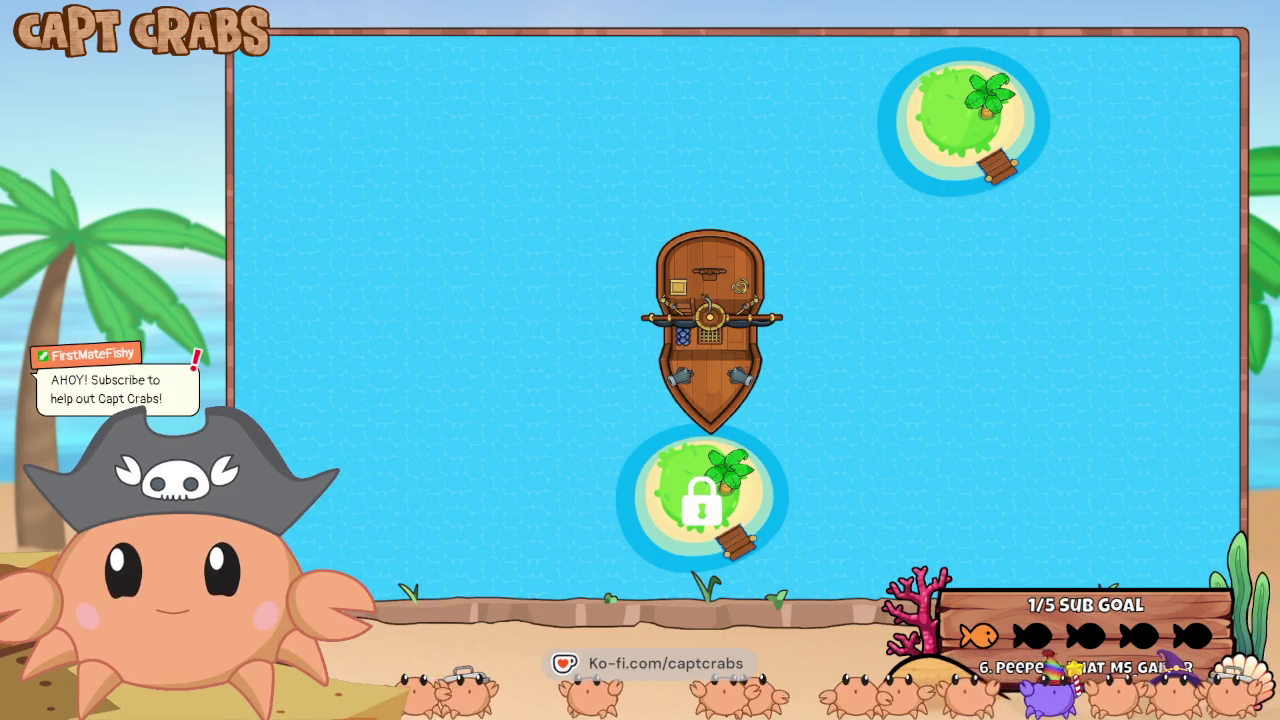
key(Up)
key(Right)
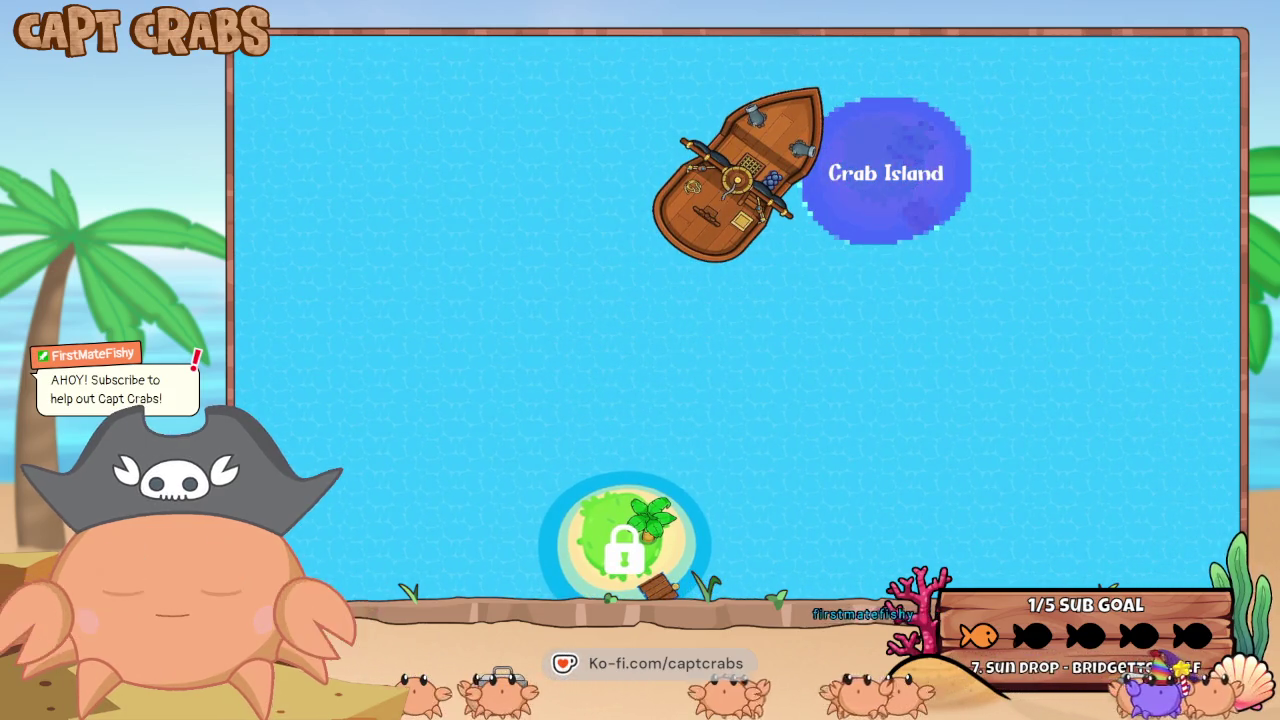
key(Down)
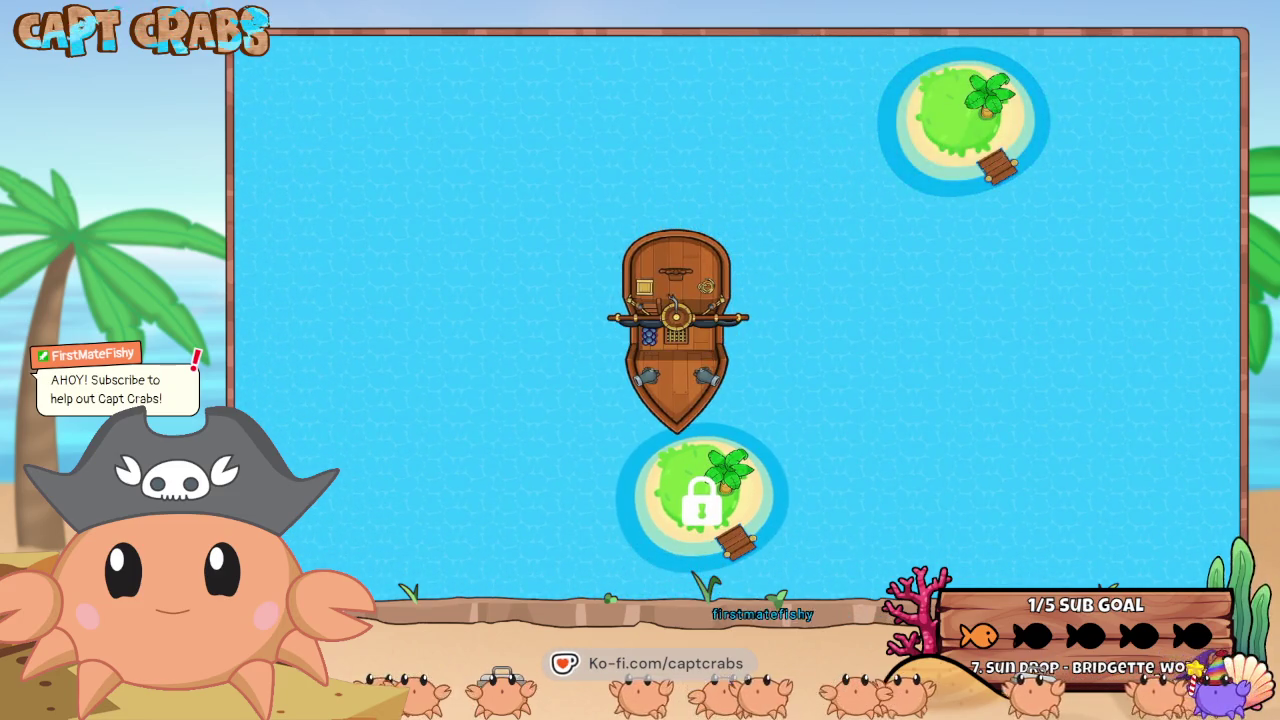
key(Right)
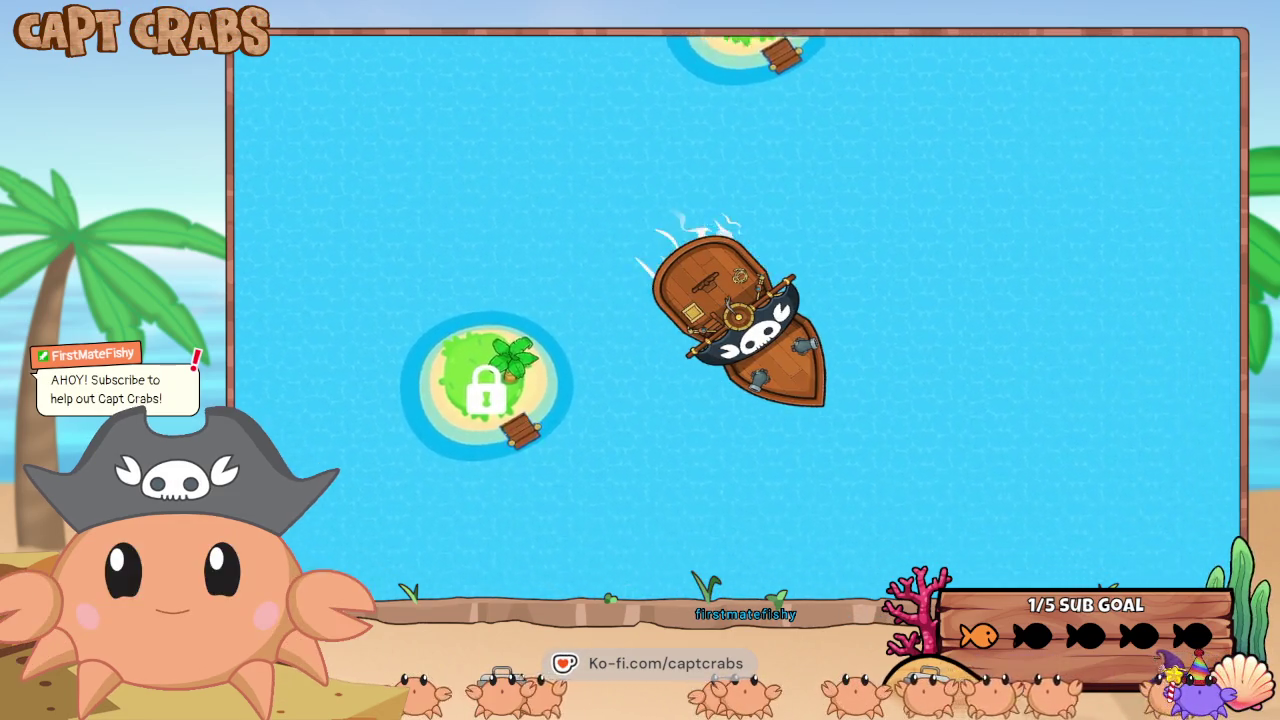
key(Up)
key(Right)
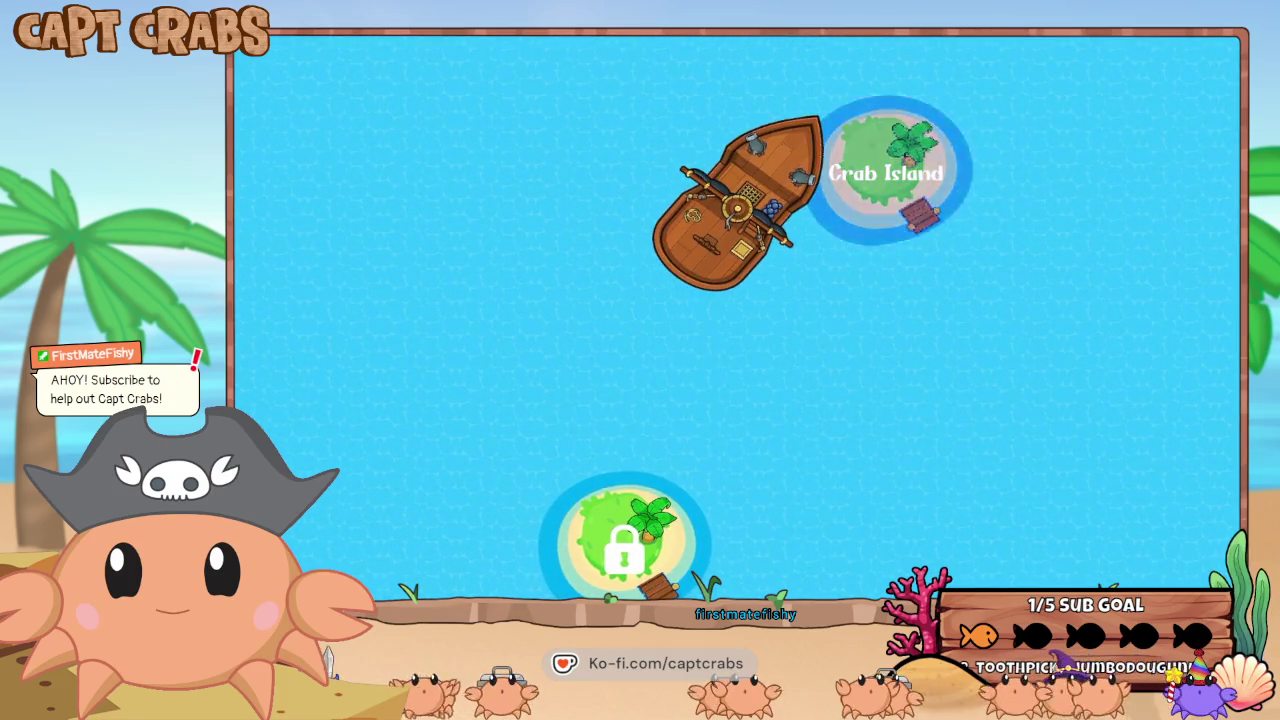
- Sail down beside the locked island, back up beside Crab Island, and close the test play
key(Down)
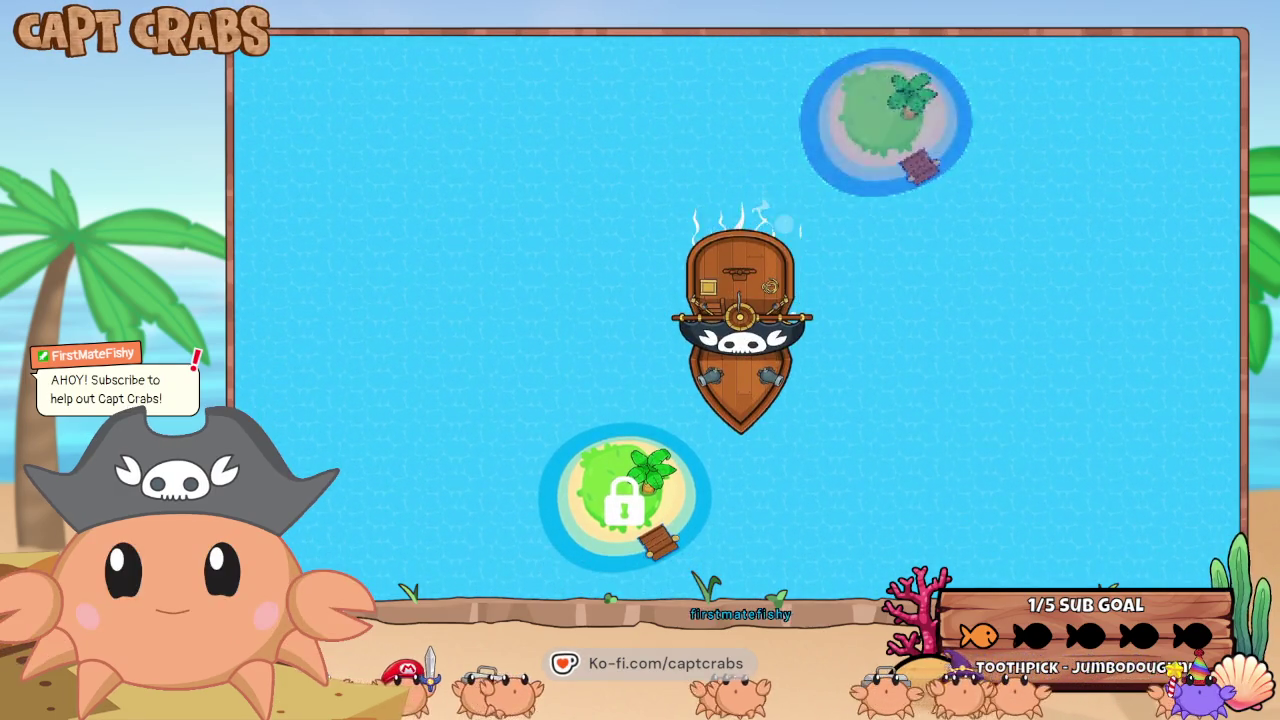
key(Down)
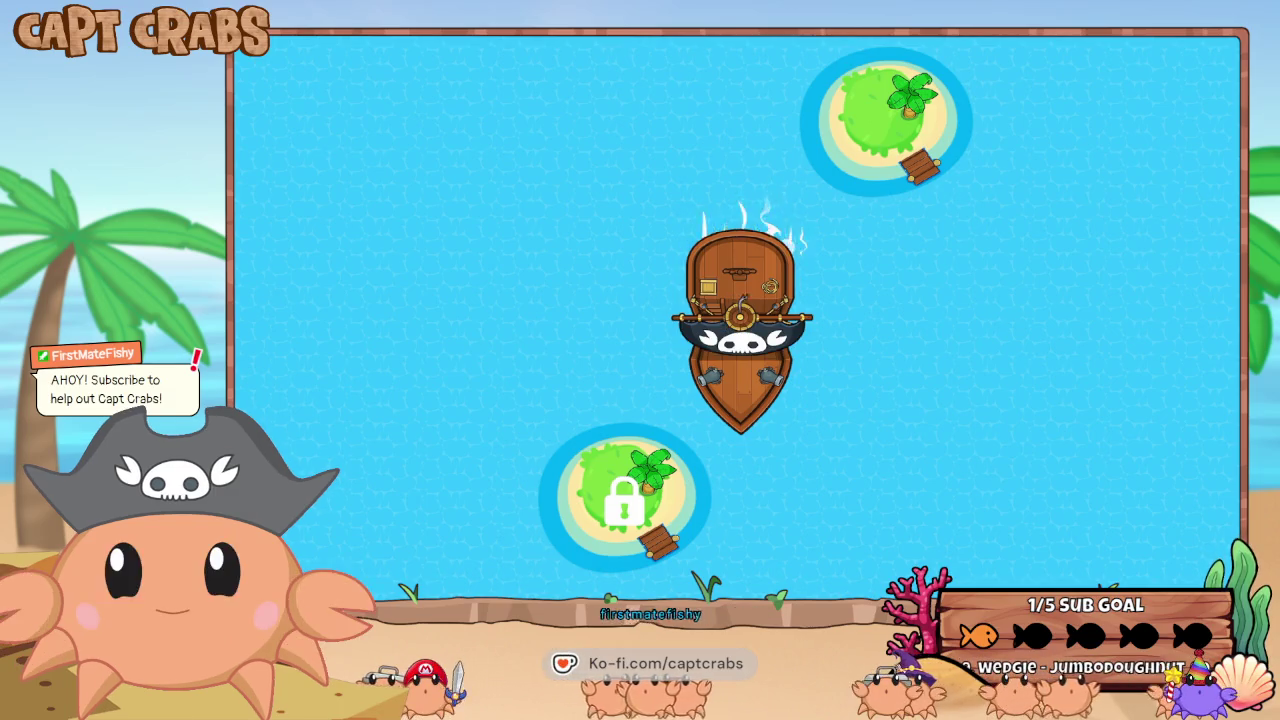
key(Left)
key(Up)
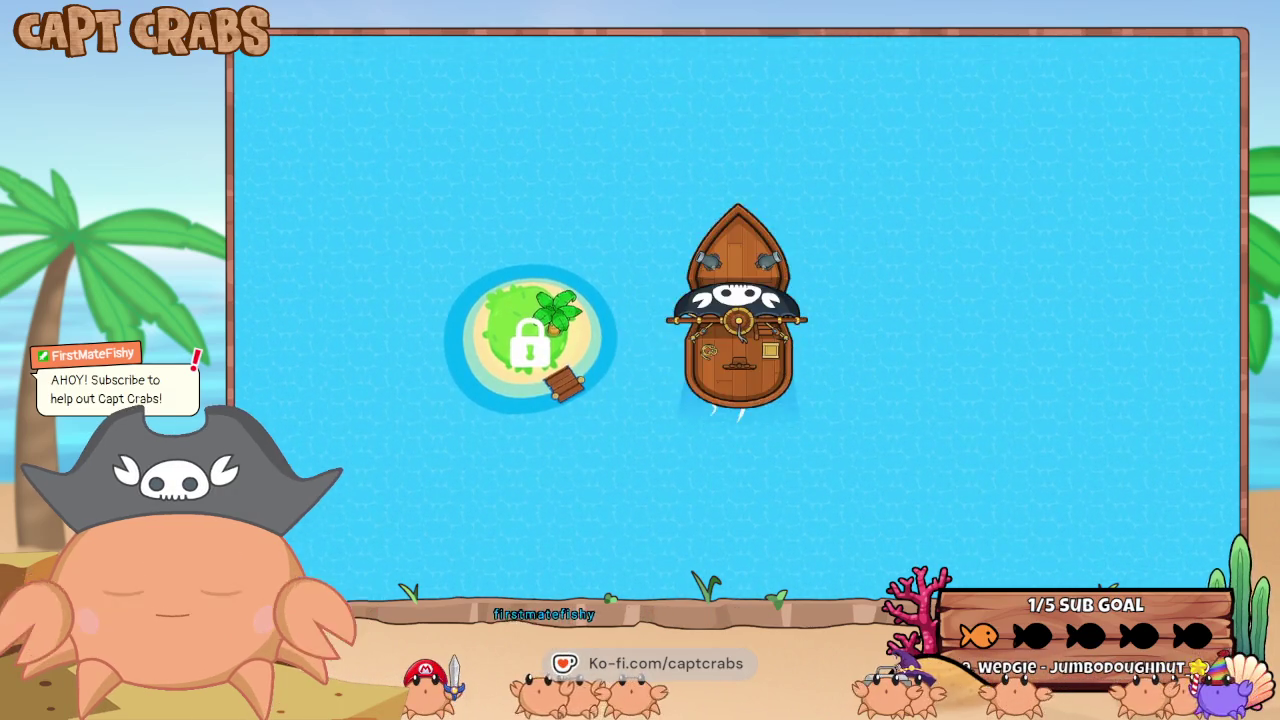
key(Right)
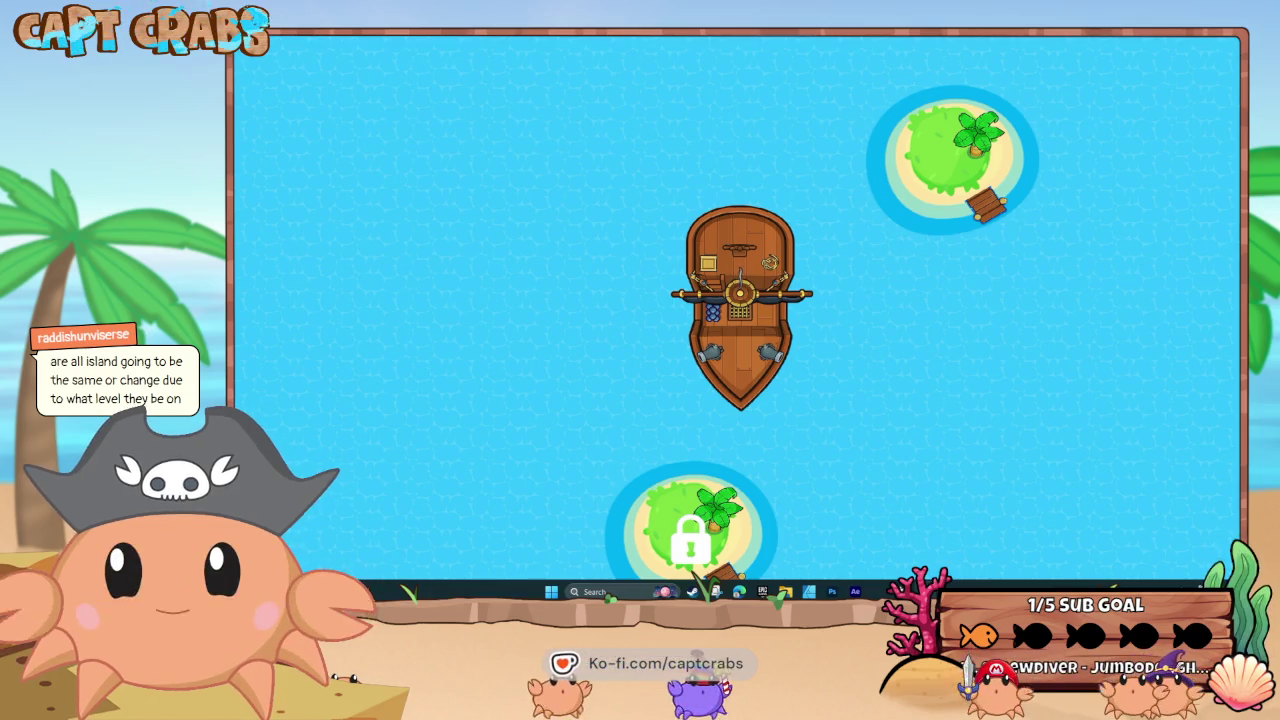
key(Escape)
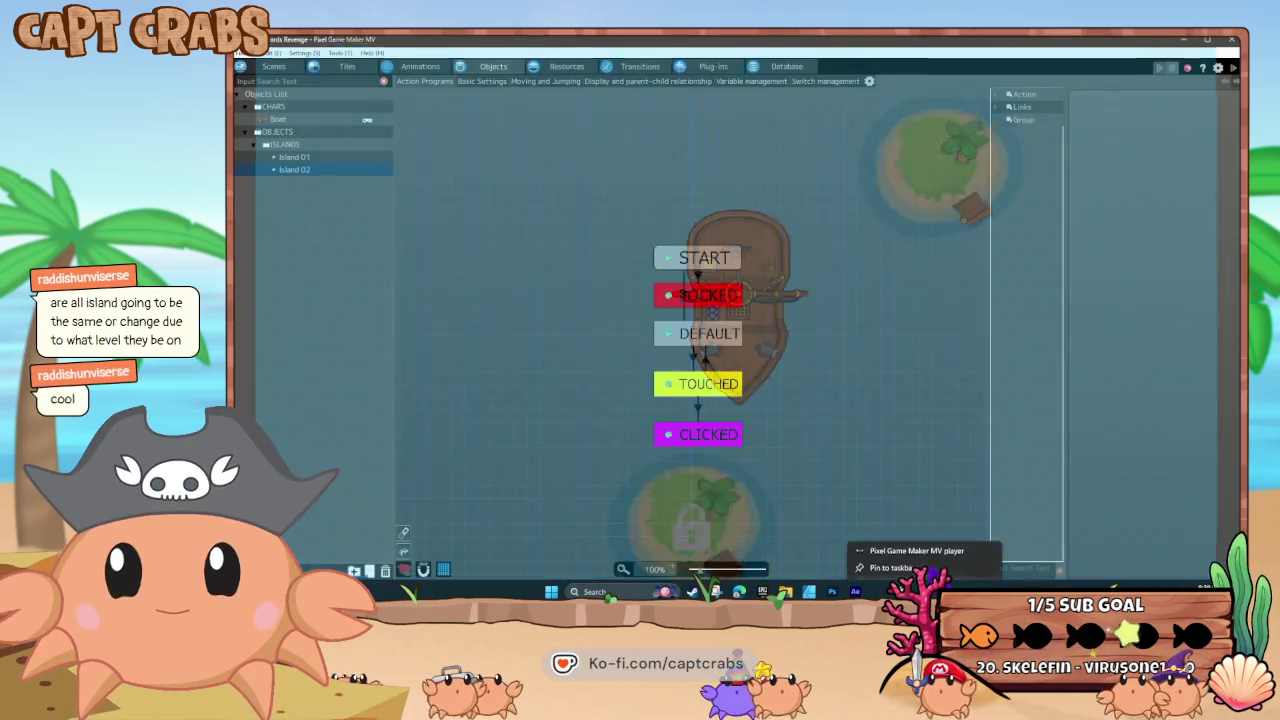
- Reload lock.png from its source file in the image resources and start a new test play
click(729, 100)
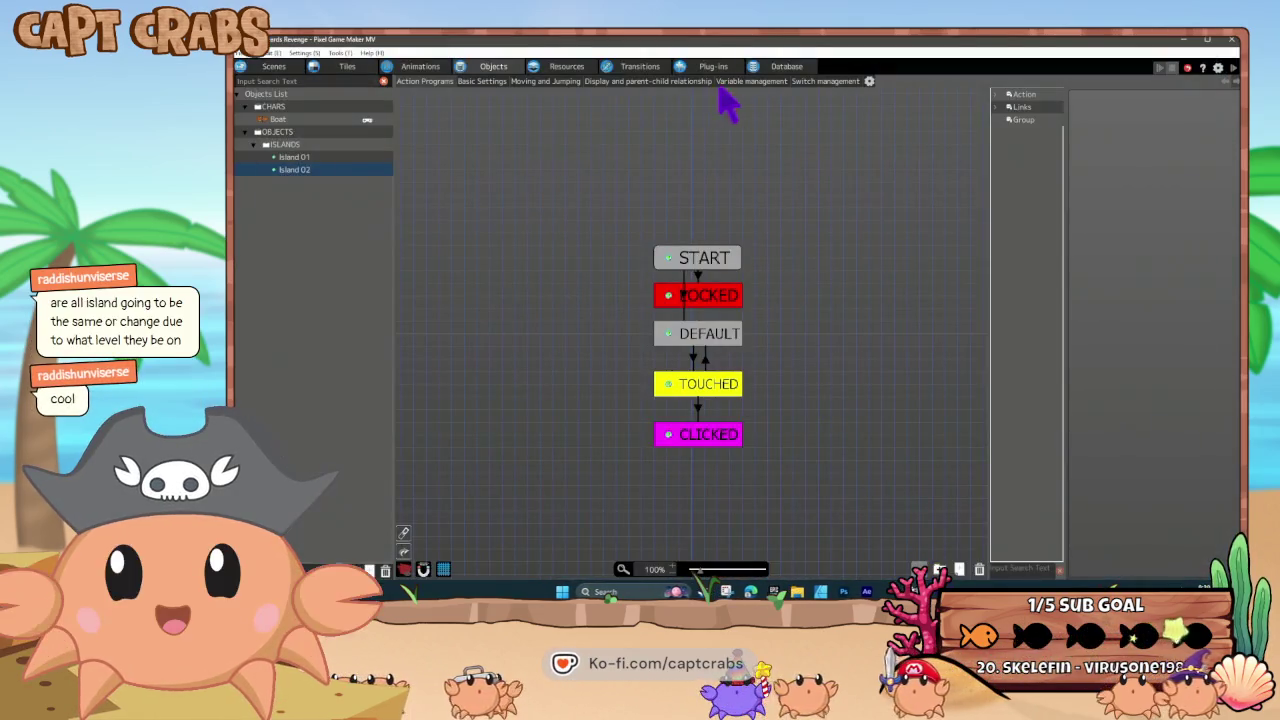
click(563, 67)
click(530, 133)
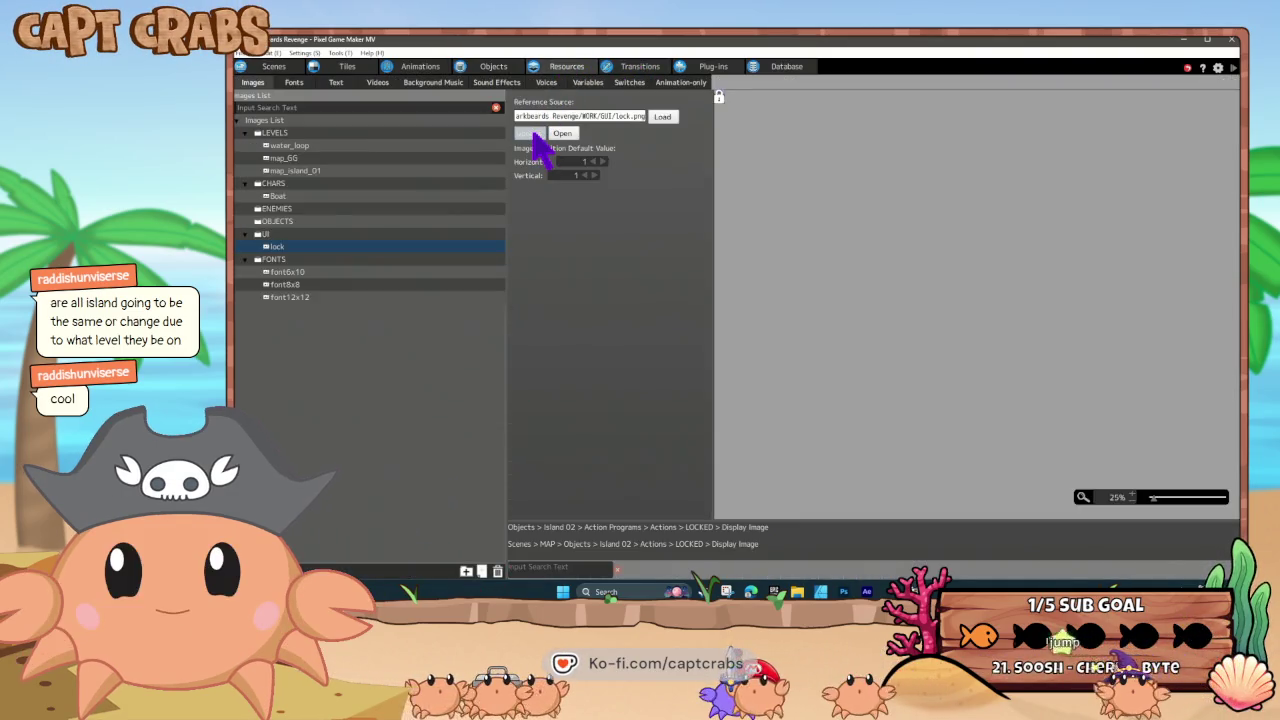
key(F5)
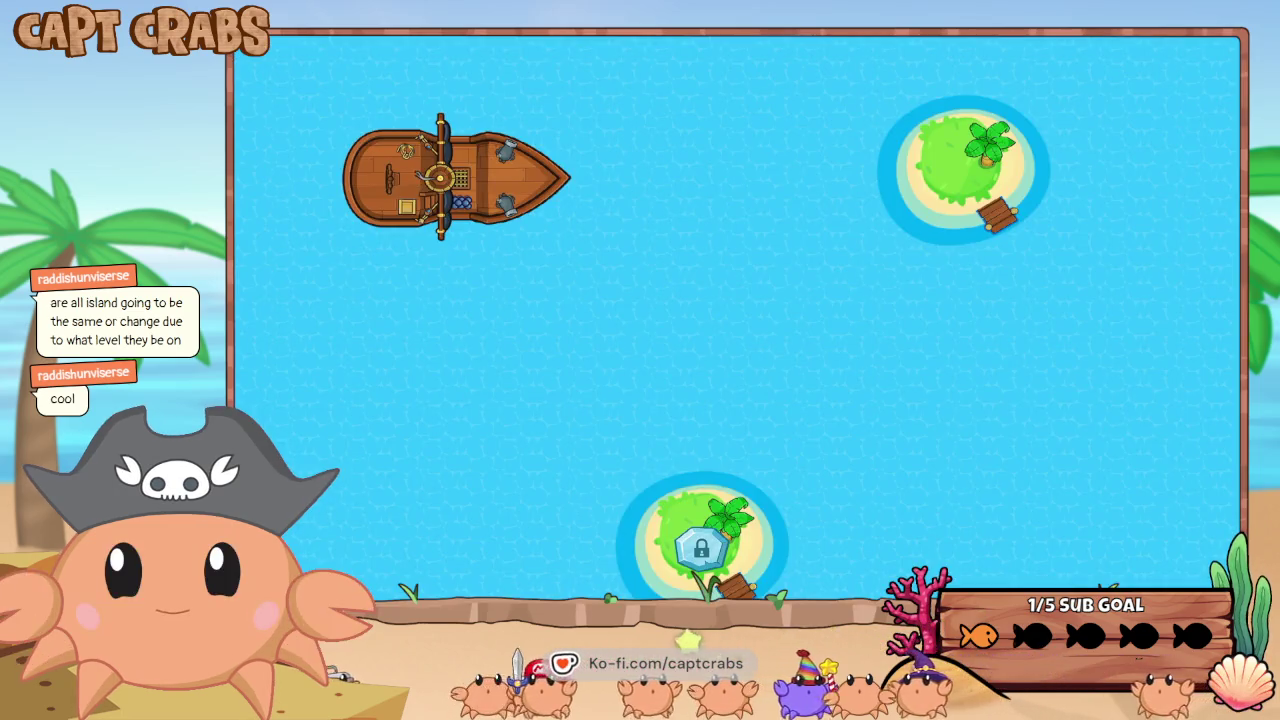
- Sail the ship between the locked island and Crab Island to check the new lock badge
key(Down)
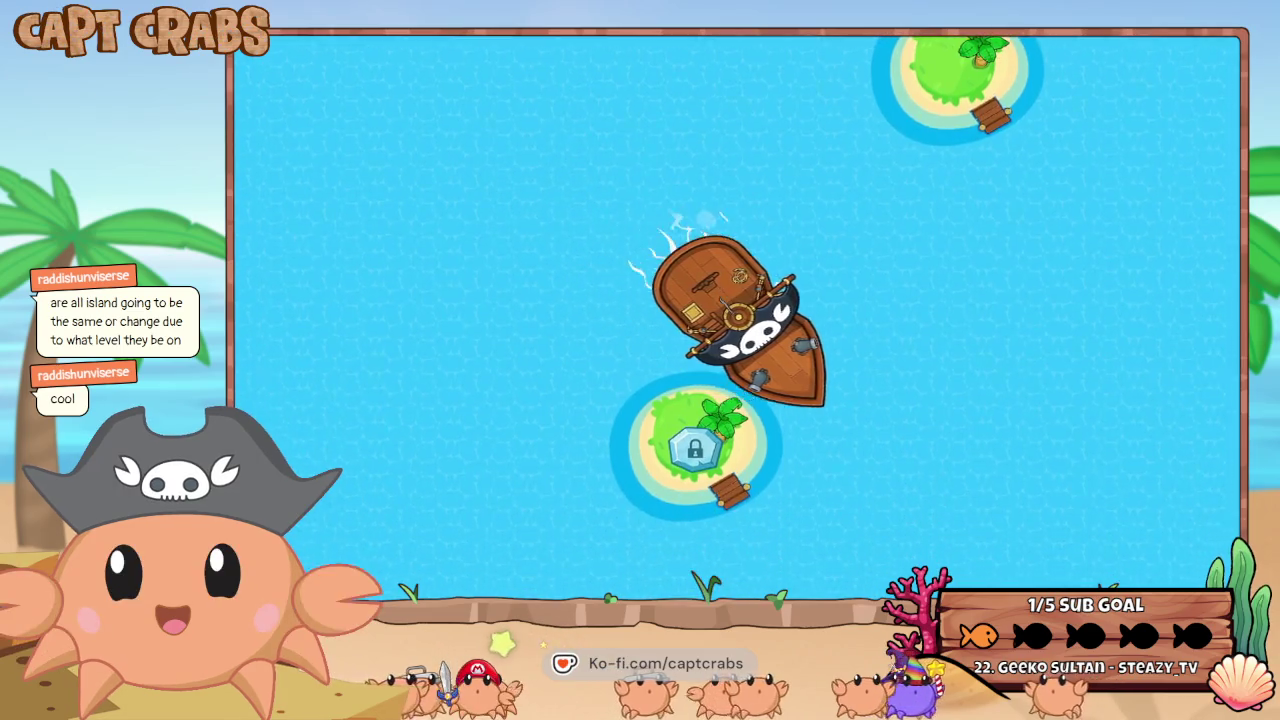
key(Right)
key(Up)
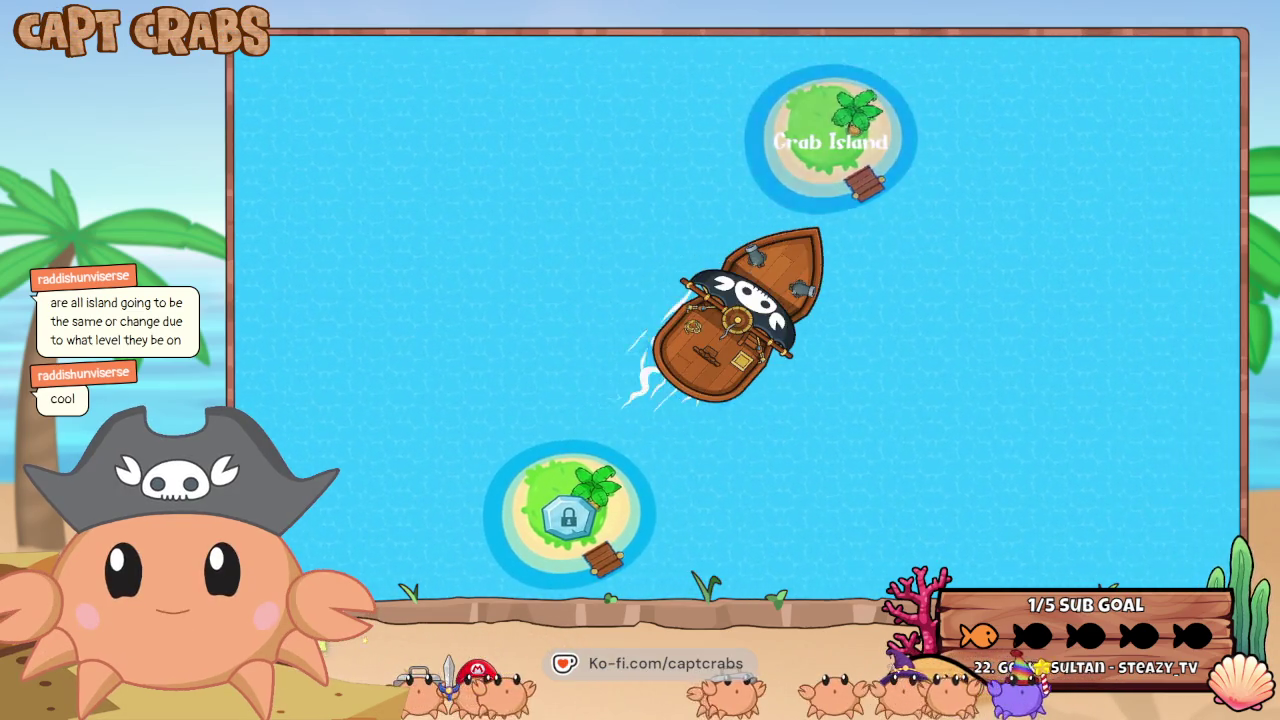
key(Right)
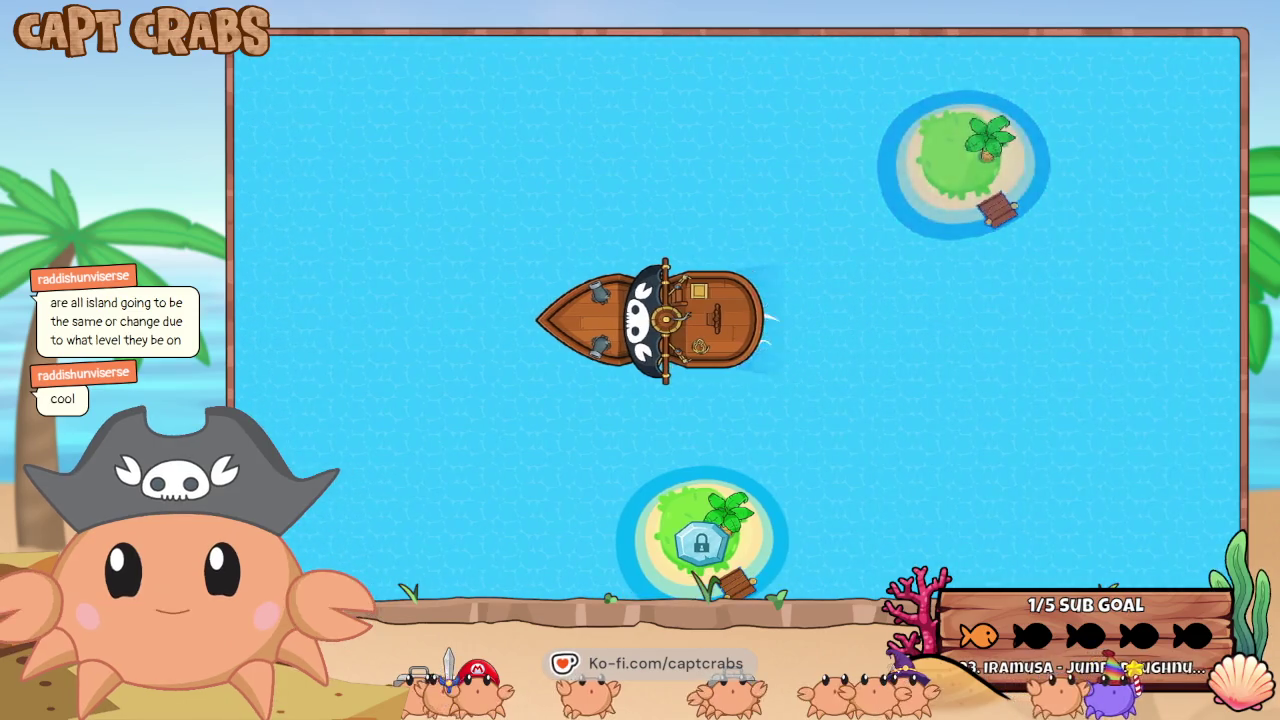
key(Down)
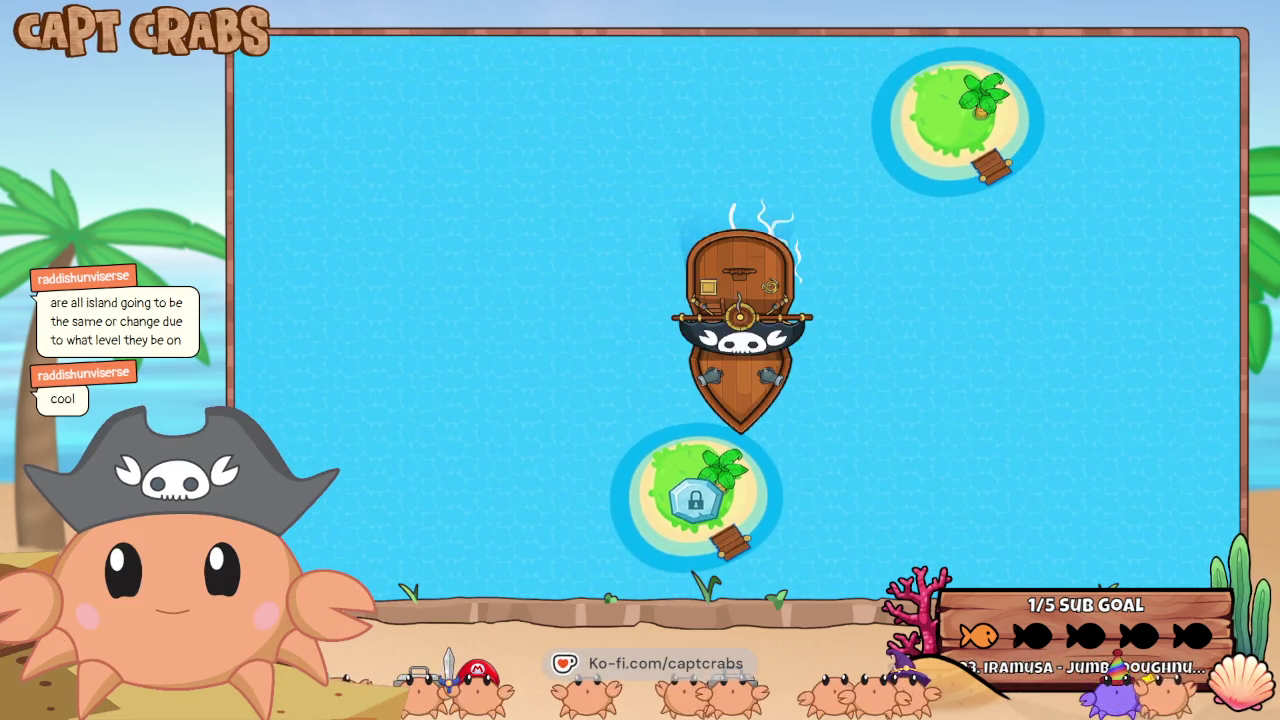
key(Up)
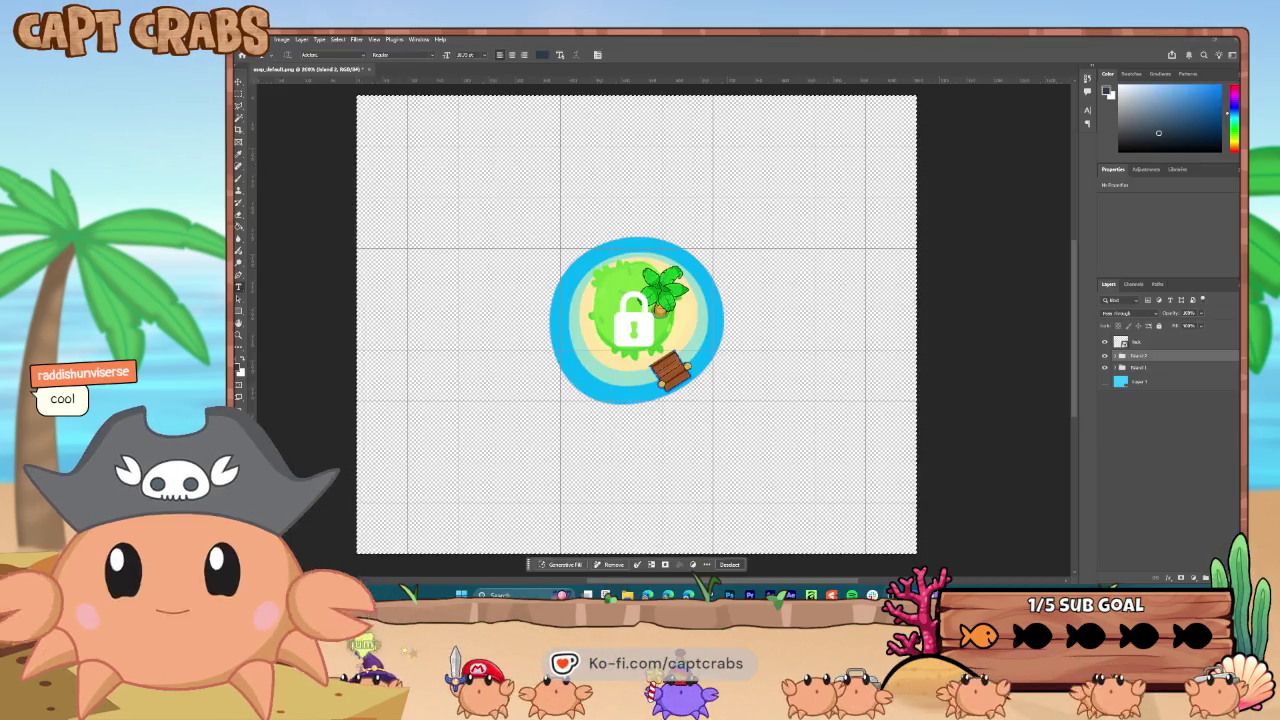
- Hide the lock overlay, show the alternate island, and place a palm tree on the upper right
click(1105, 342)
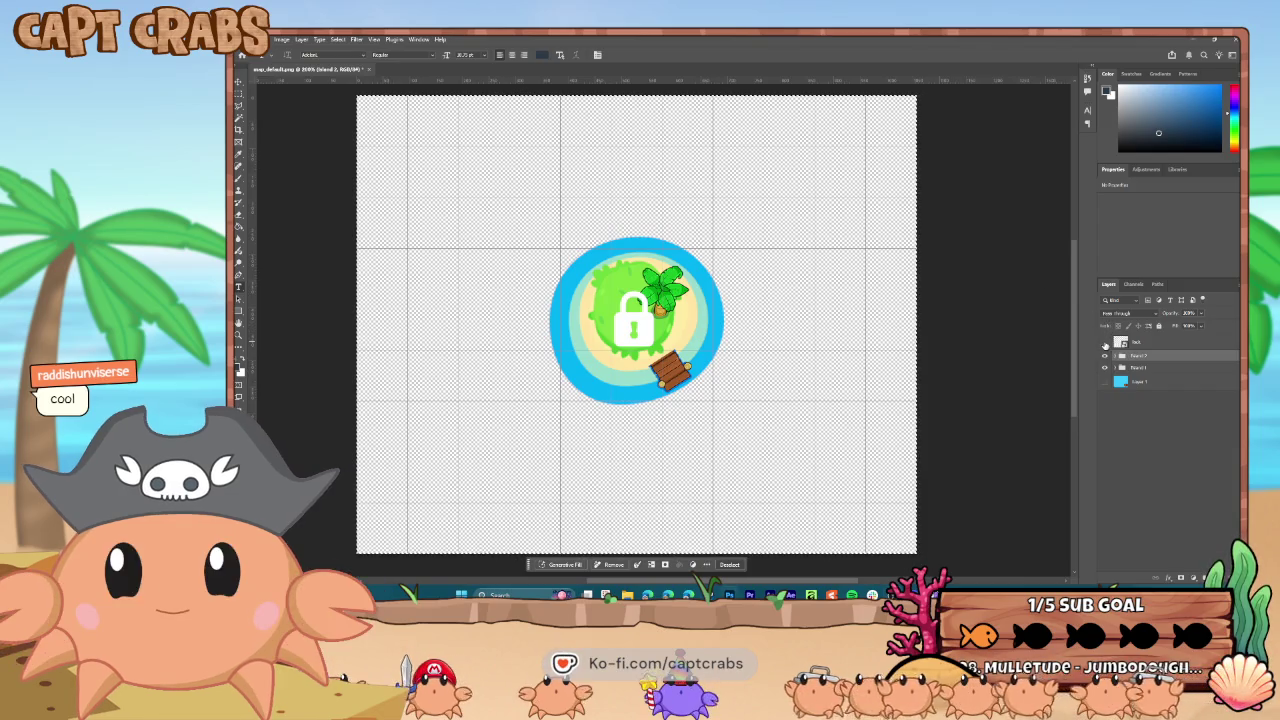
click(1116, 356)
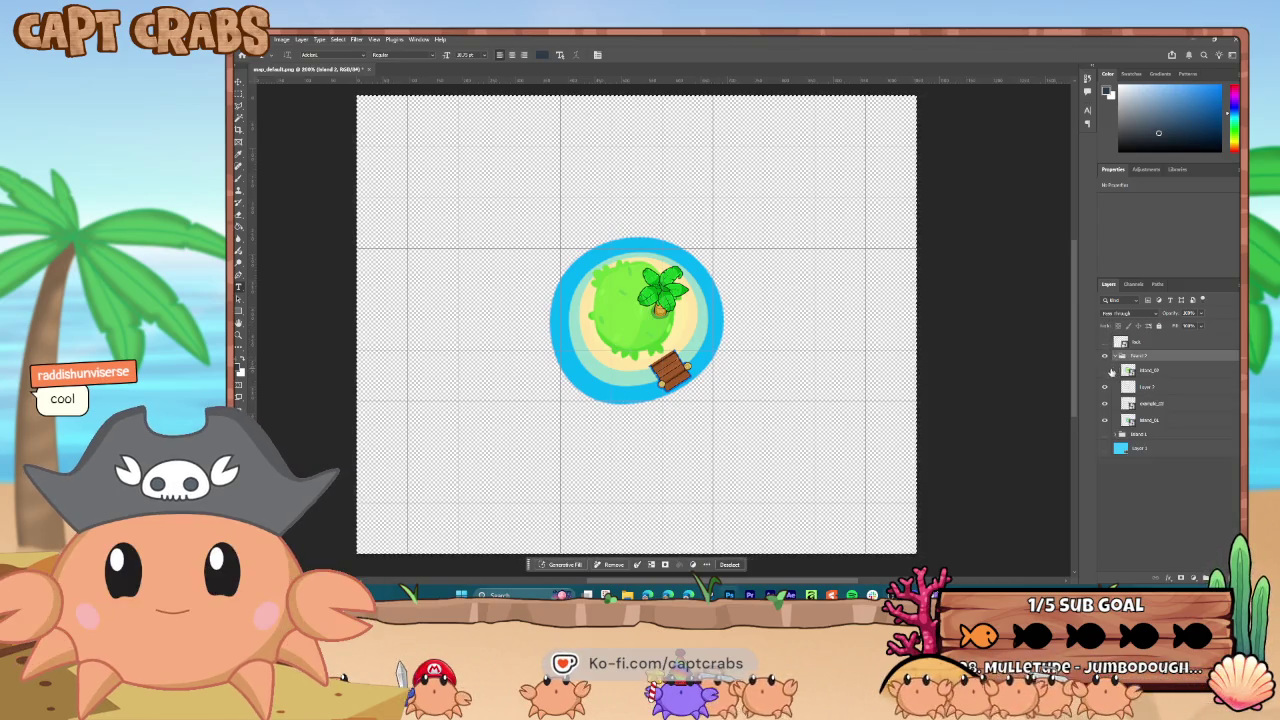
click(1105, 370)
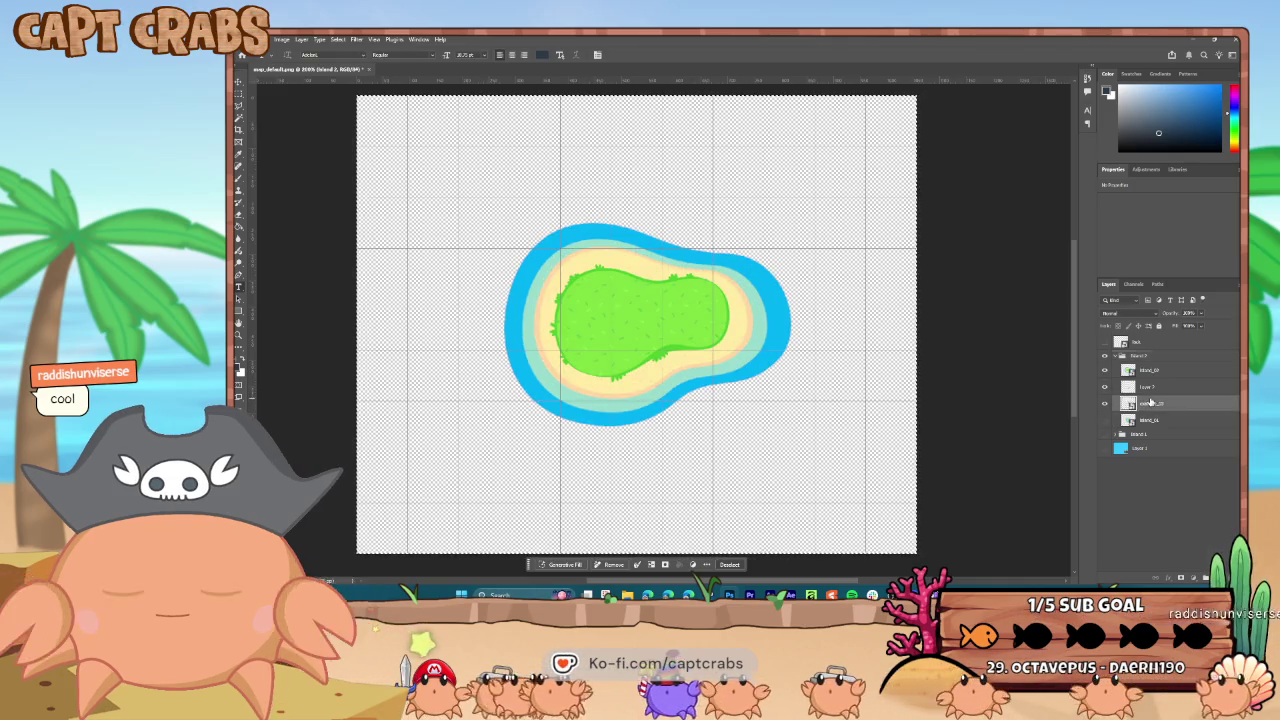
drag(1148, 403, 1151, 366)
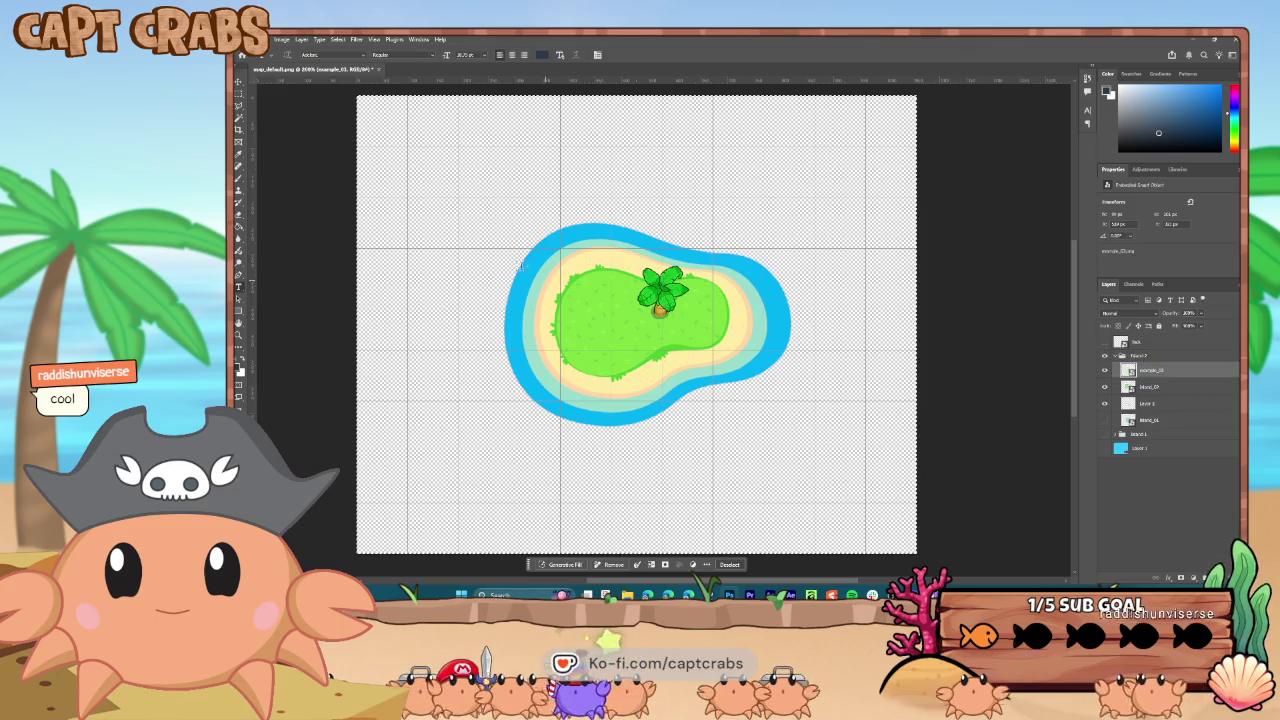
click(238, 80)
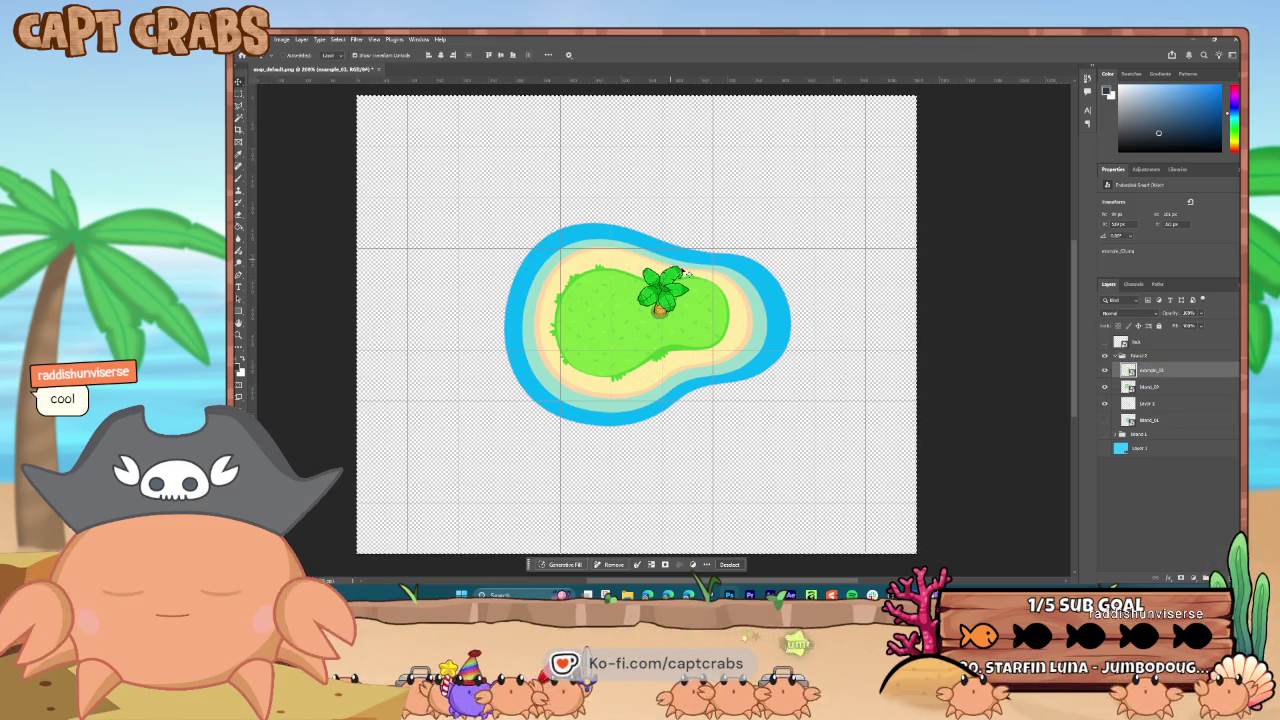
drag(683, 270, 726, 255)
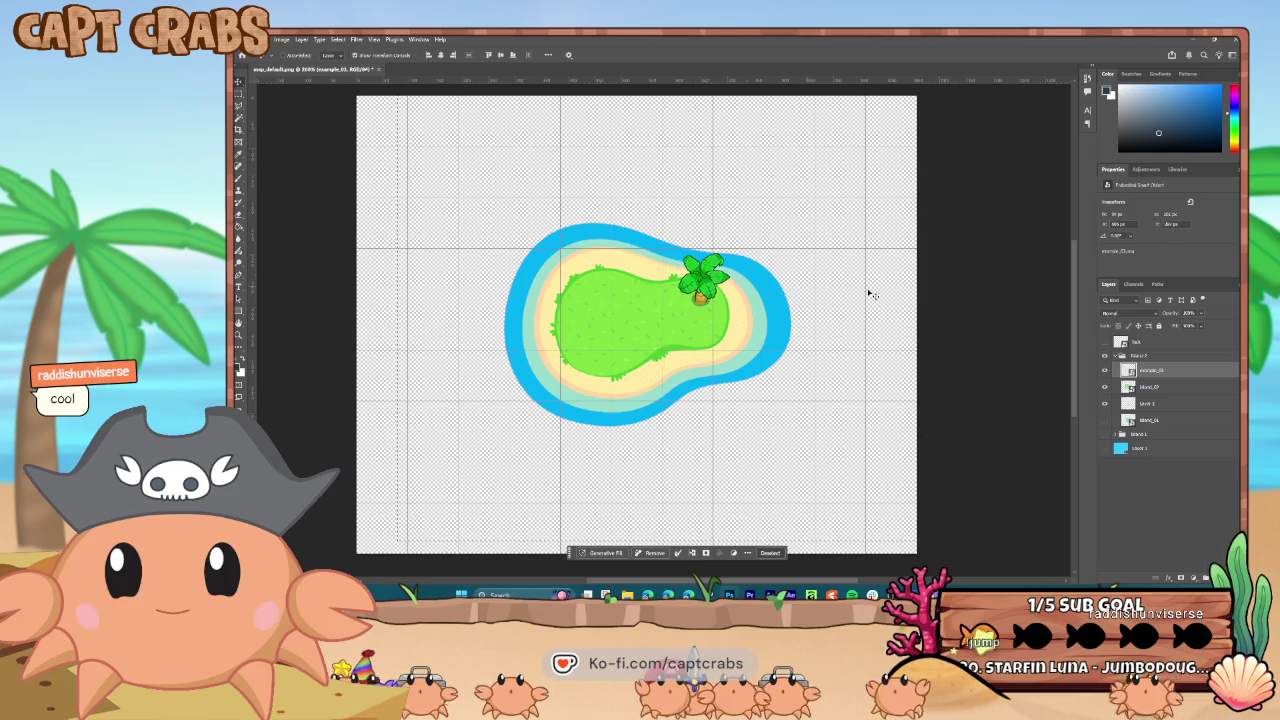
key(ctrl+d)
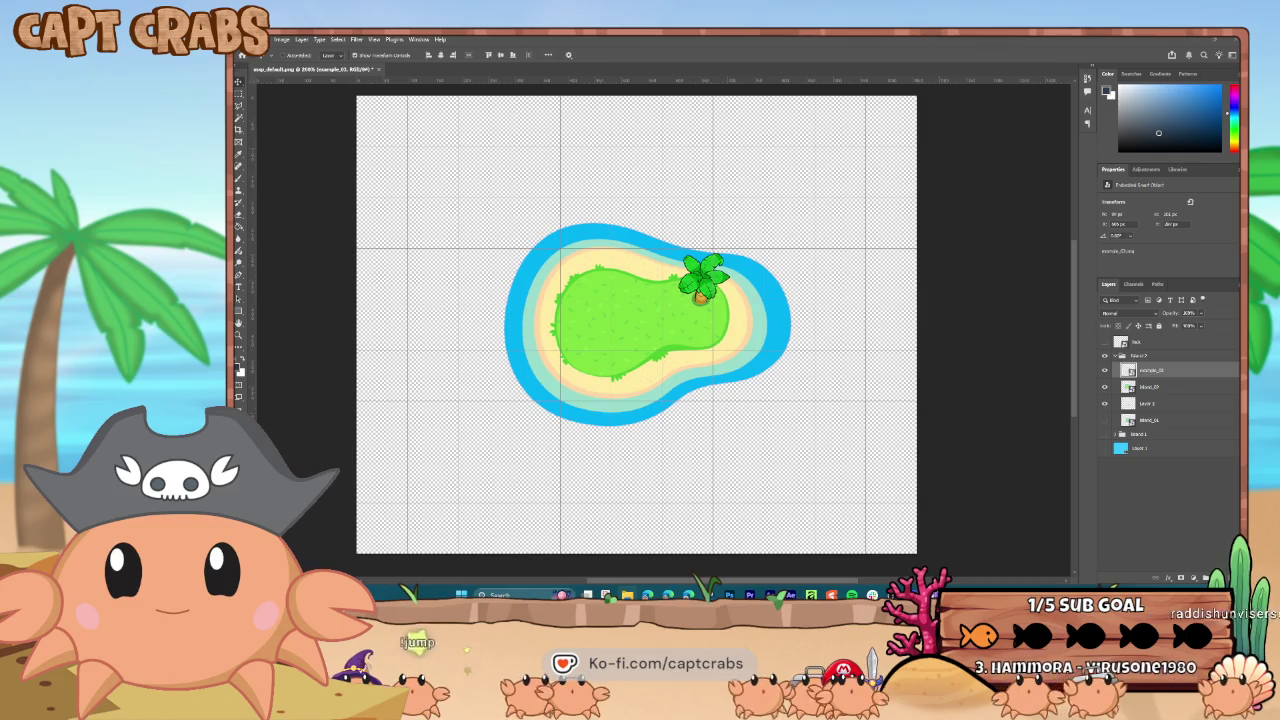
- Add a scaled-down second palm tree on the upper left and drag in the shipwreck image
drag(378, 308, 588, 305)
mouse_move(800, 442)
mouse_down()
mouse_move(604, 262)
mouse_move(562, 305)
mouse_up()
key(Return)
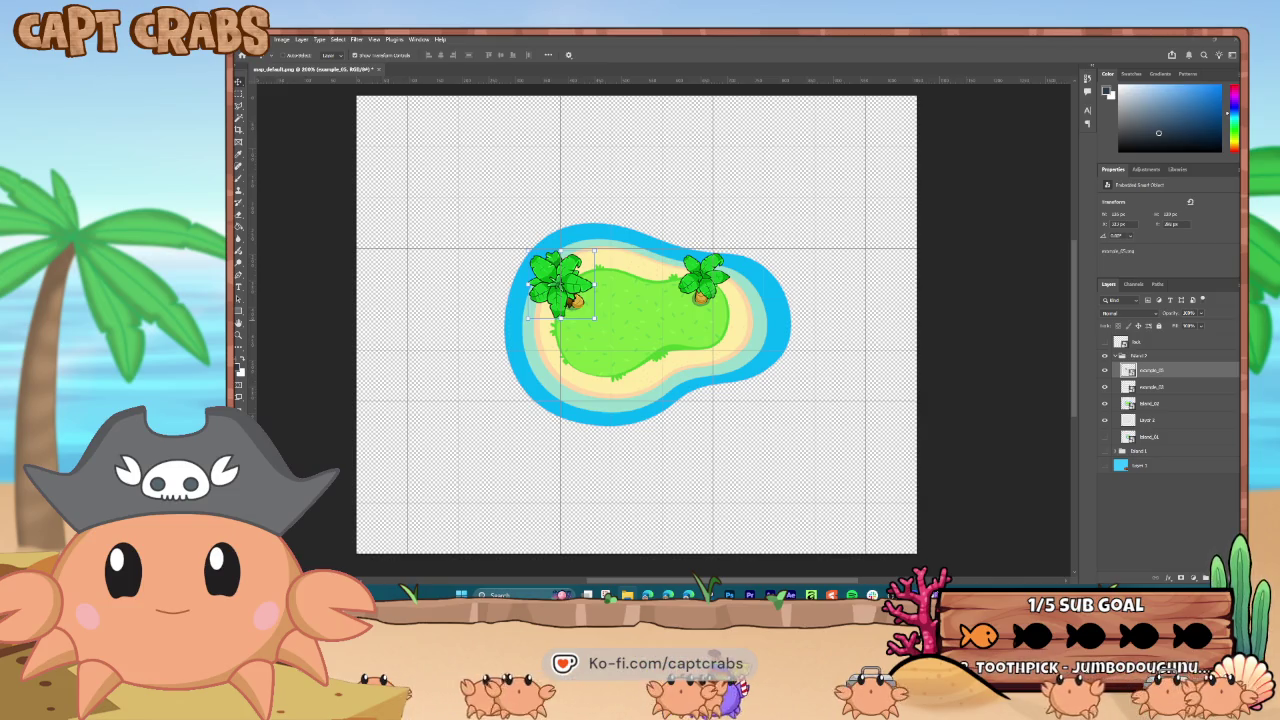
drag(1240, 340, 637, 340)
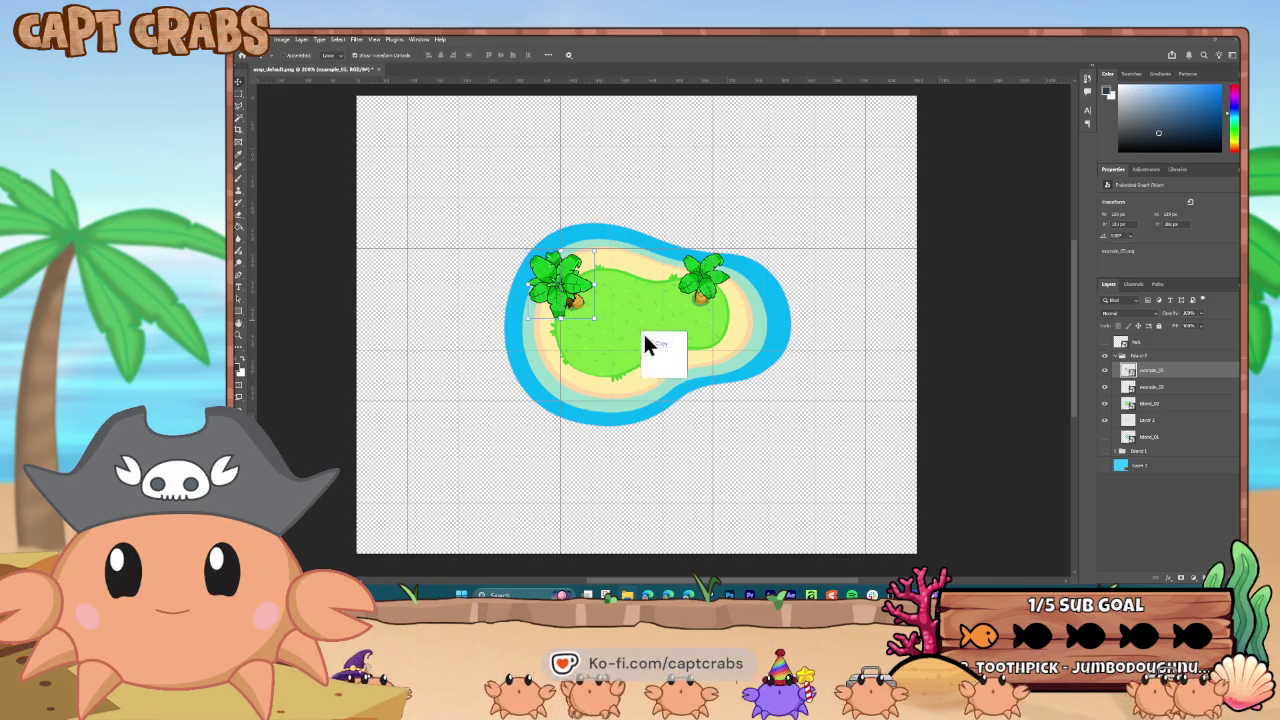
drag(748, 338, 734, 346)
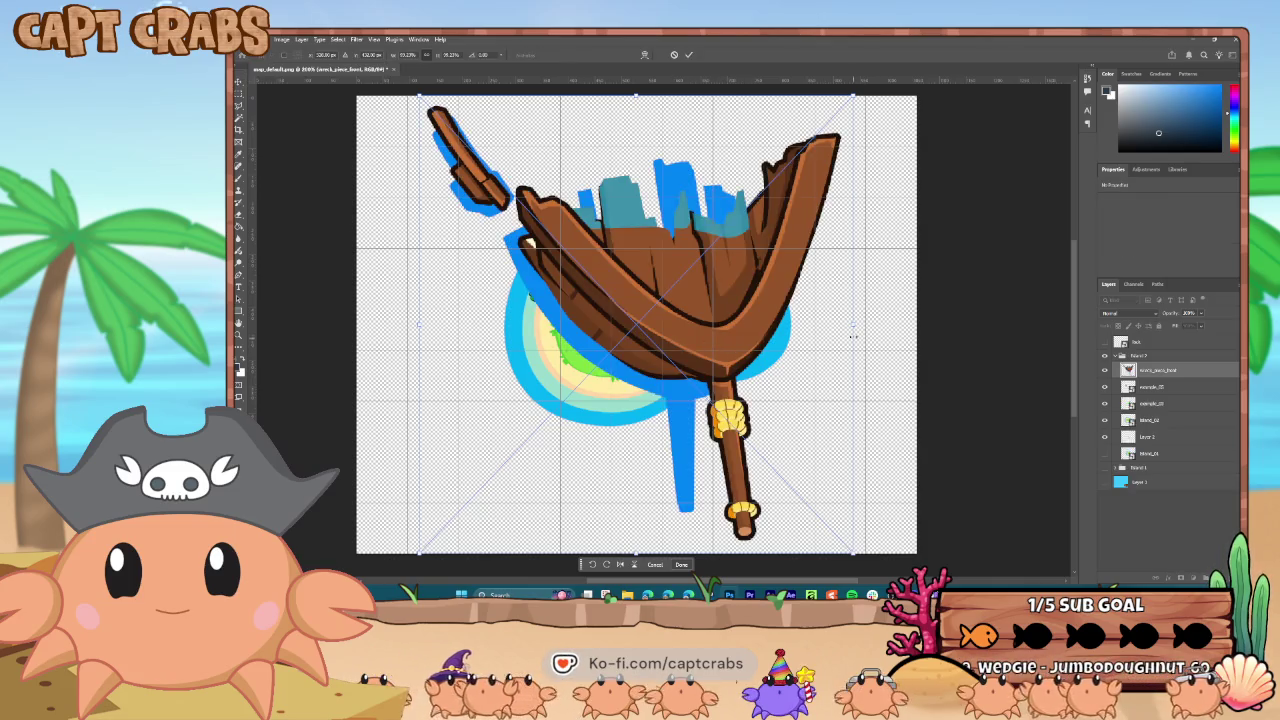
- Shrink the shipwreck to a small piece and place a wreck plank on the lower shore
mouse_move(853, 338)
mouse_down()
mouse_move(586, 330)
mouse_move(434, 291)
mouse_move(492, 300)
mouse_move(480, 293)
mouse_move(556, 357)
mouse_move(547, 372)
mouse_move(480, 337)
mouse_move(478, 356)
mouse_move(509, 356)
mouse_up()
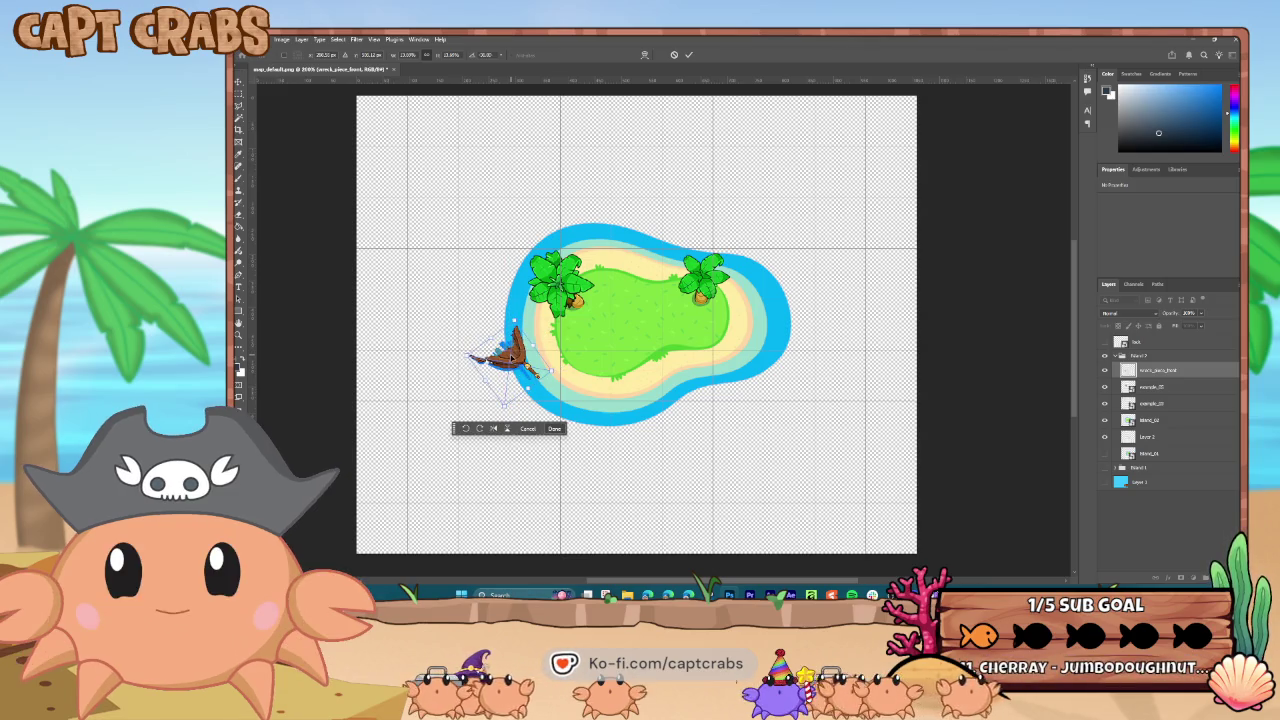
key(Return)
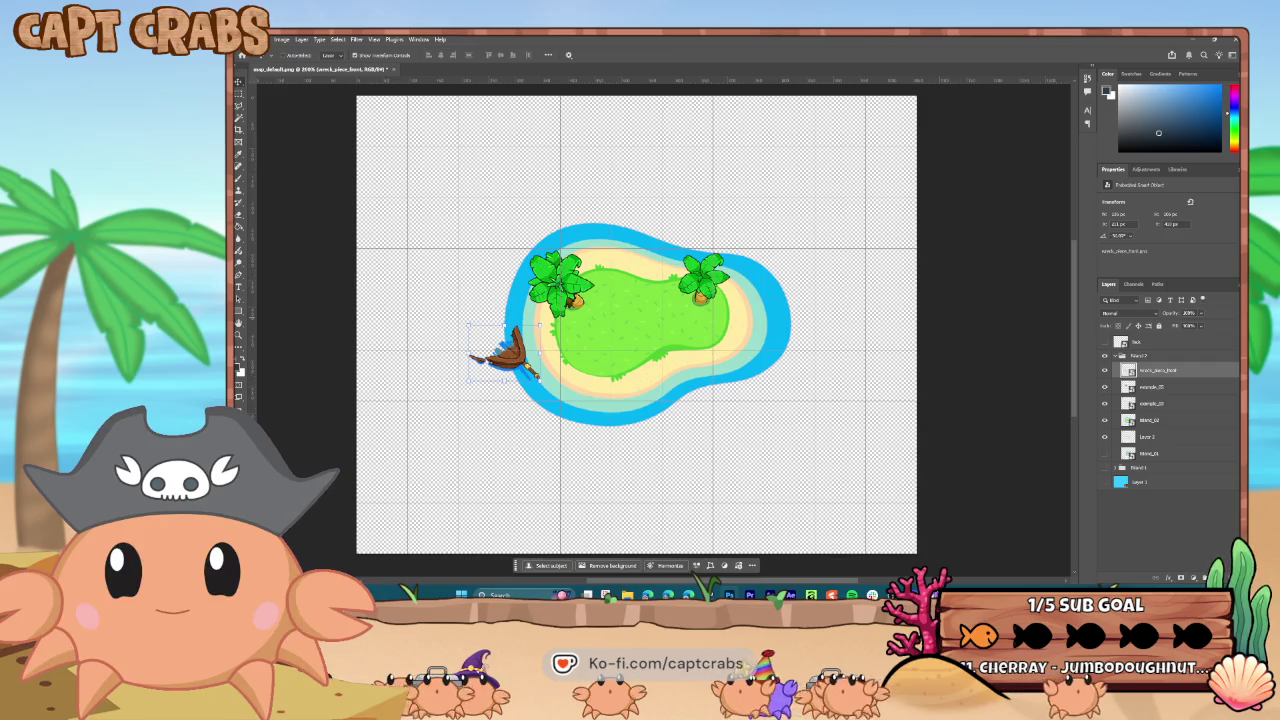
ctrl+click(640, 400)
key(ctrl+t)
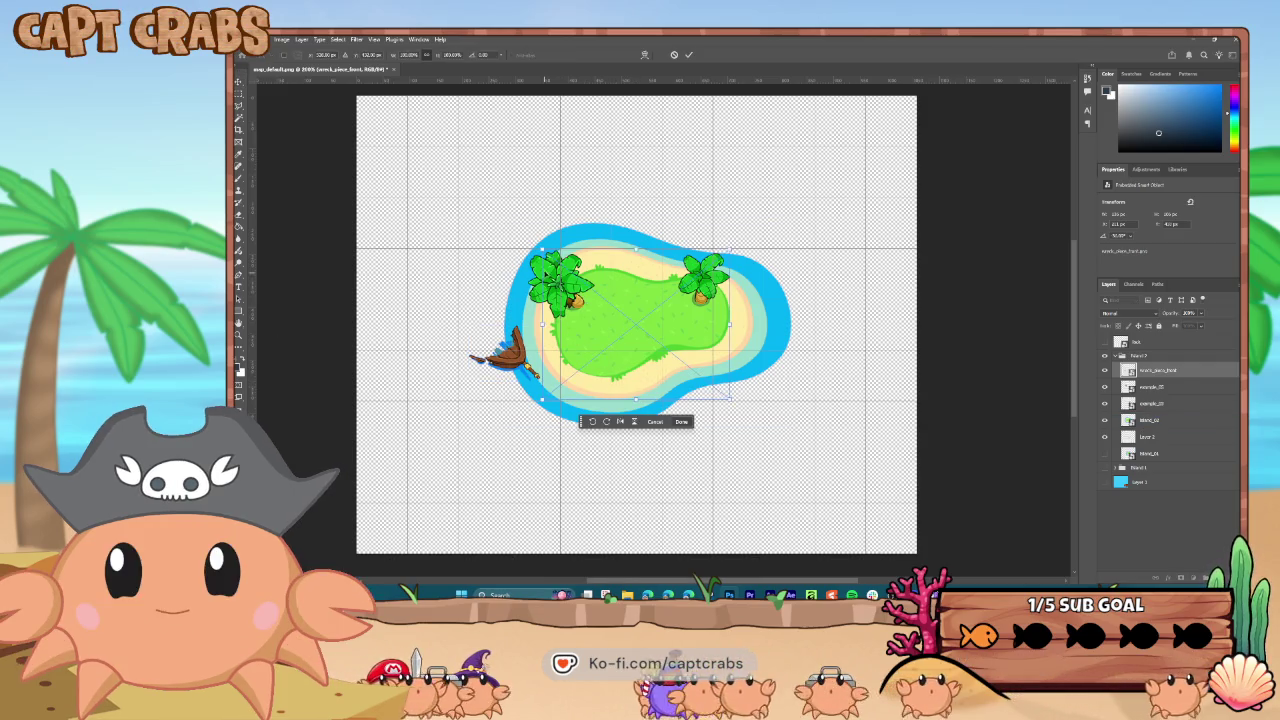
mouse_move(541, 249)
mouse_down()
mouse_move(626, 300)
mouse_move(695, 380)
mouse_up()
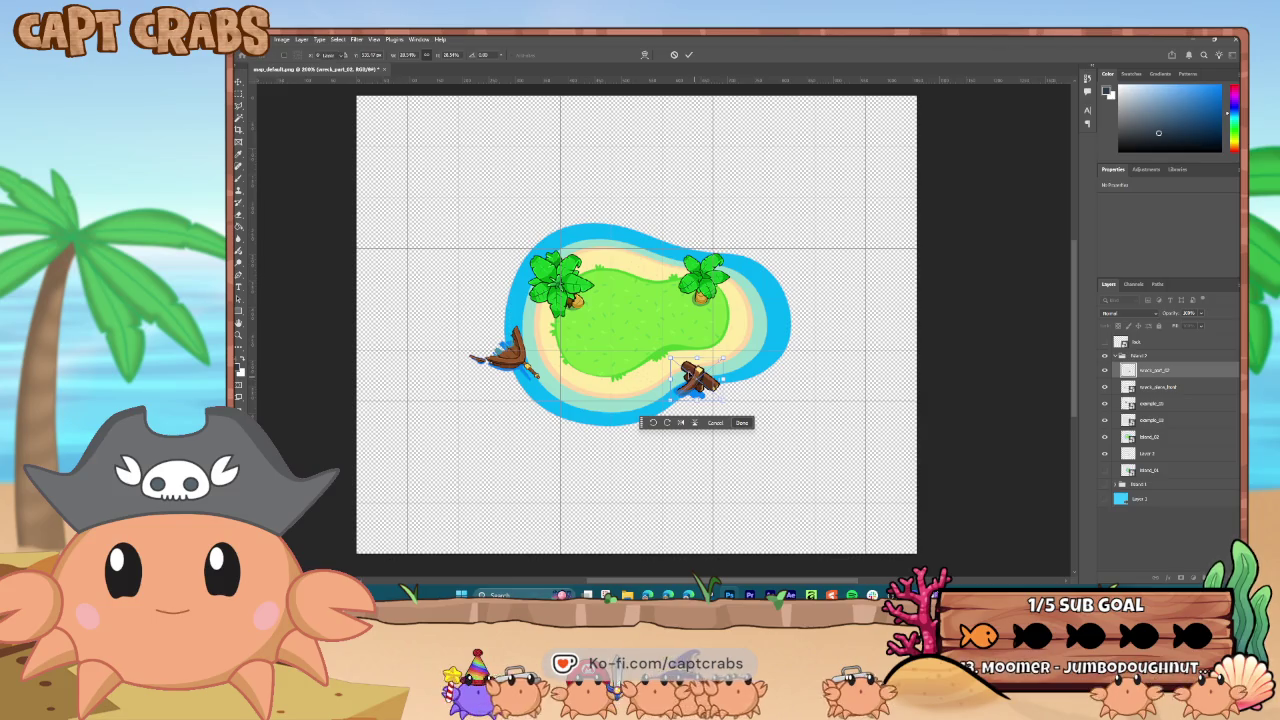
key(Return)
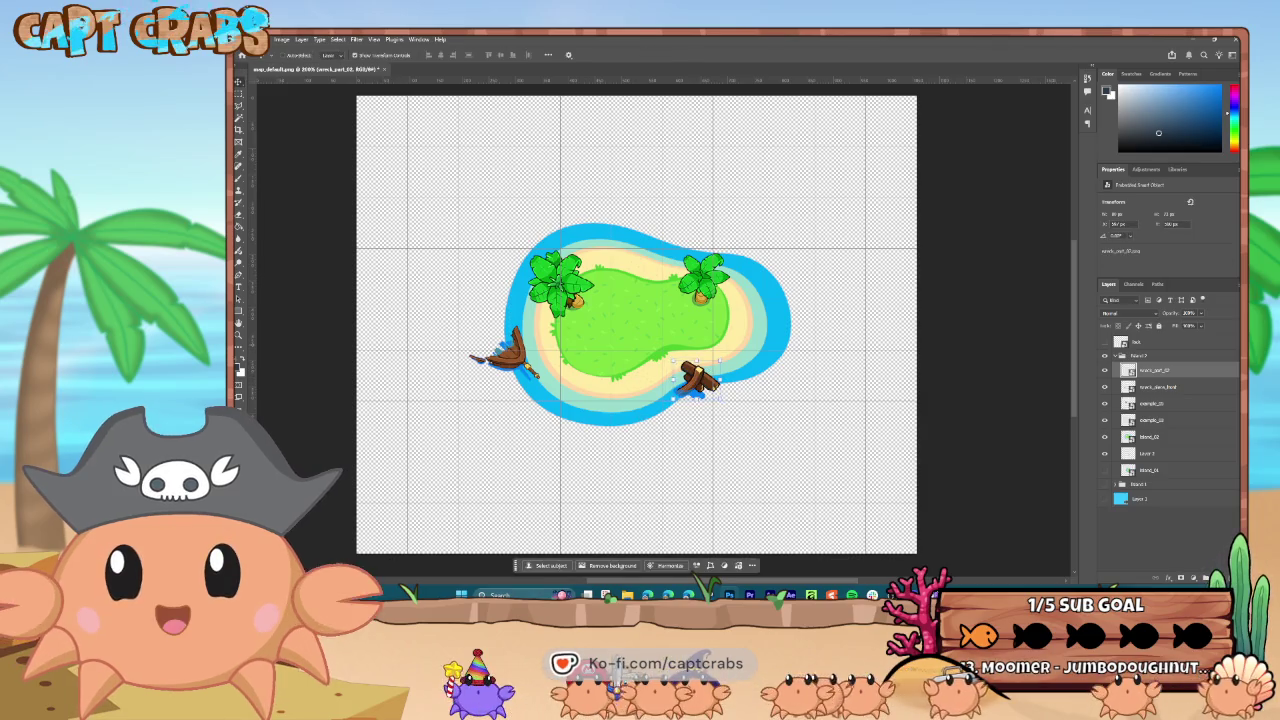
- Add a wreck piece on the top shore and a crate on the right shore, then select the island 2 group
drag(340, 241, 560, 262)
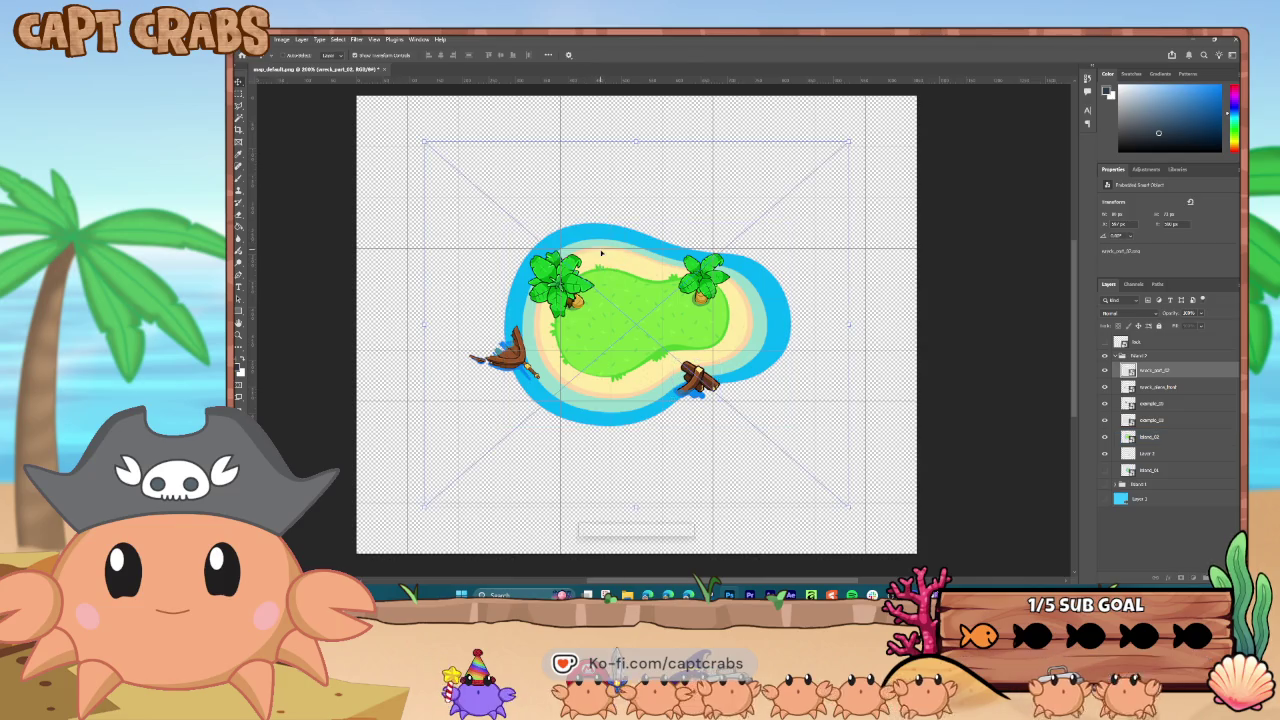
mouse_move(447, 165)
mouse_down()
mouse_move(772, 430)
mouse_move(797, 465)
mouse_move(622, 255)
mouse_move(610, 192)
mouse_move(628, 218)
mouse_up()
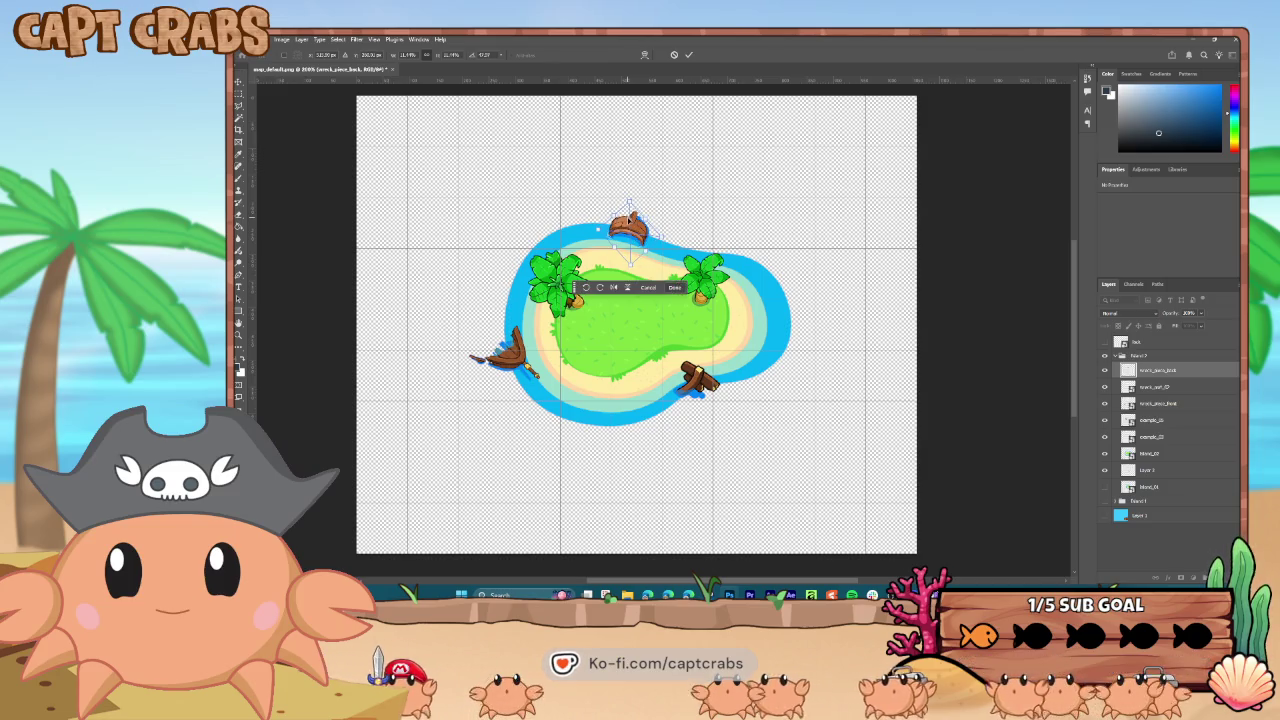
key(Return)
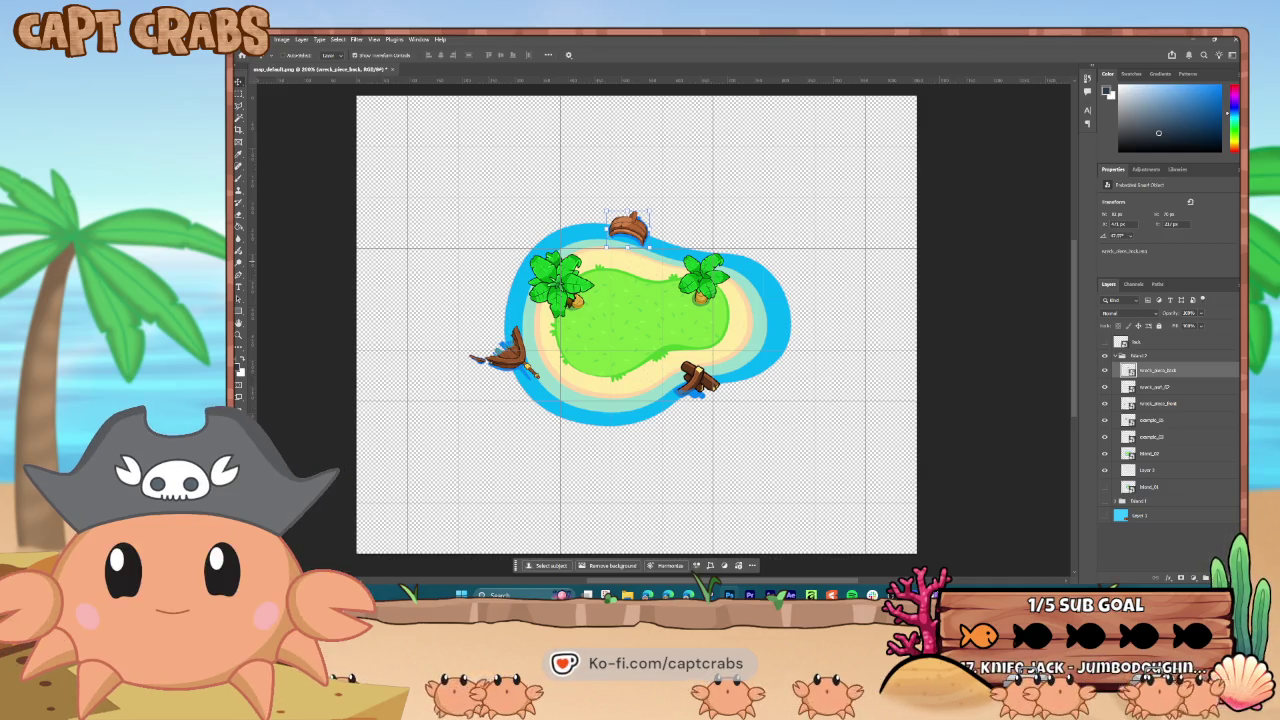
key(ctrl+t)
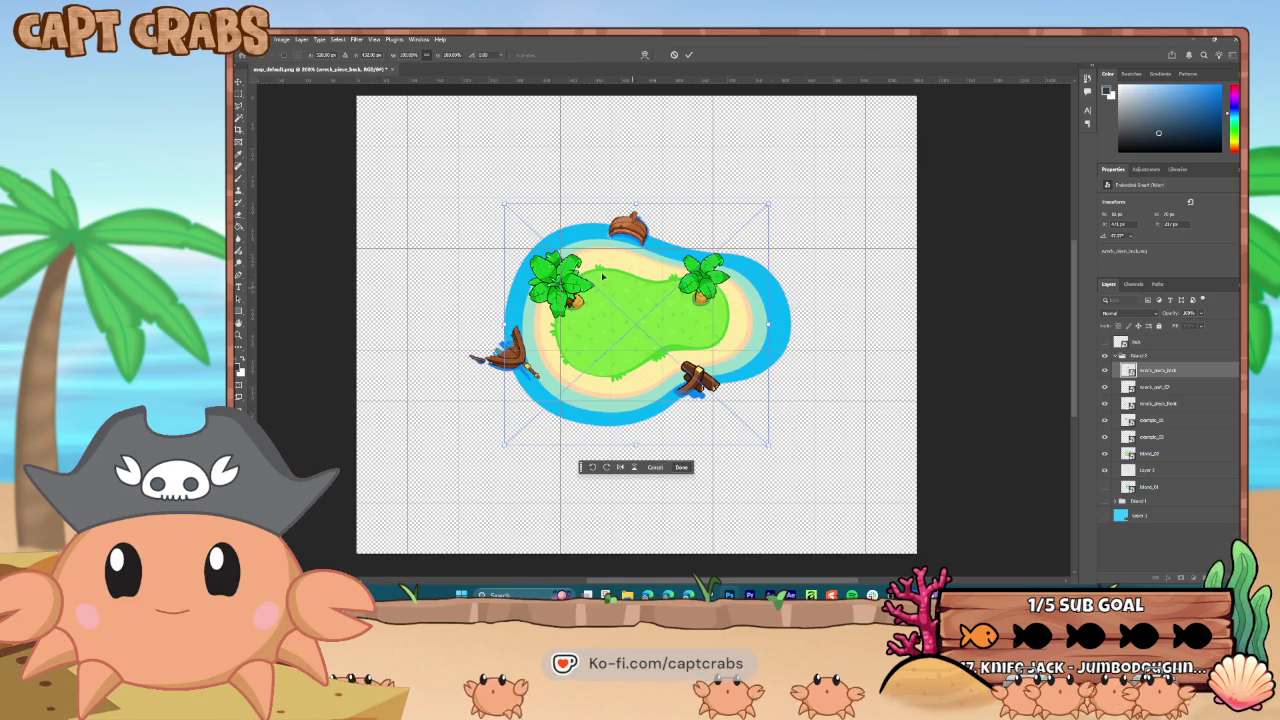
mouse_move(508, 205)
mouse_down()
mouse_move(765, 407)
mouse_move(750, 400)
mouse_move(773, 338)
mouse_up()
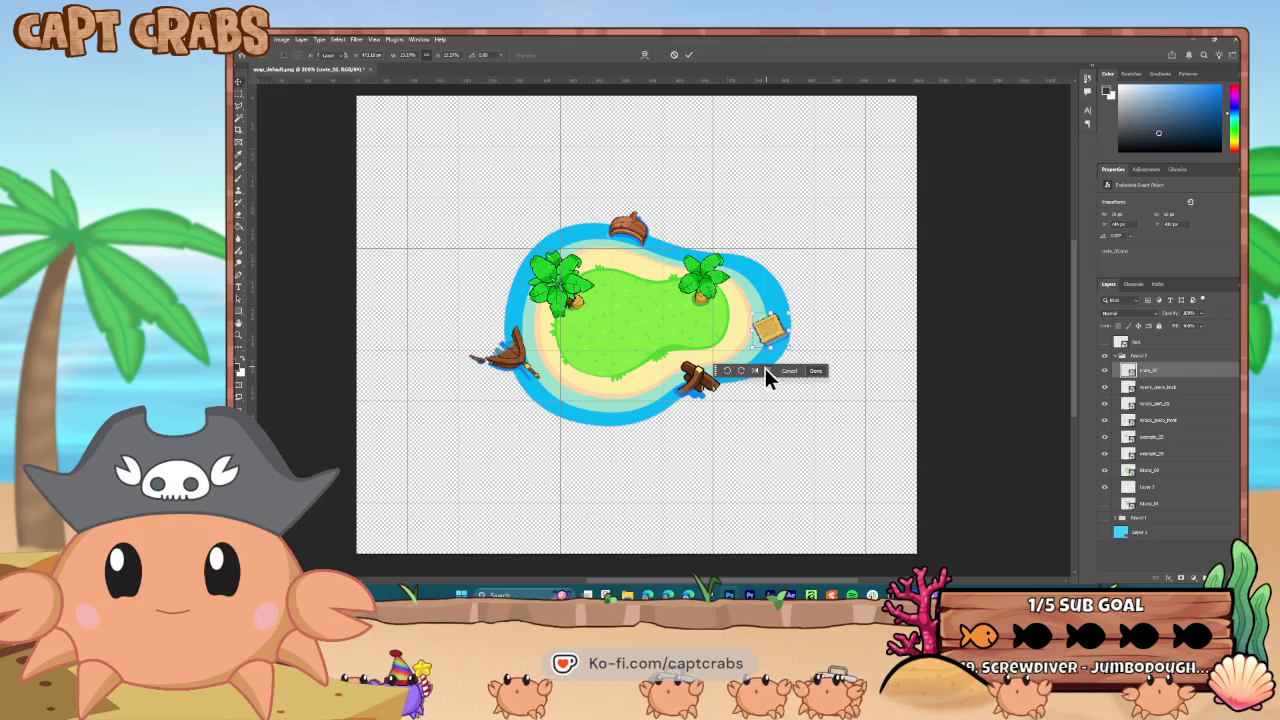
key(Return)
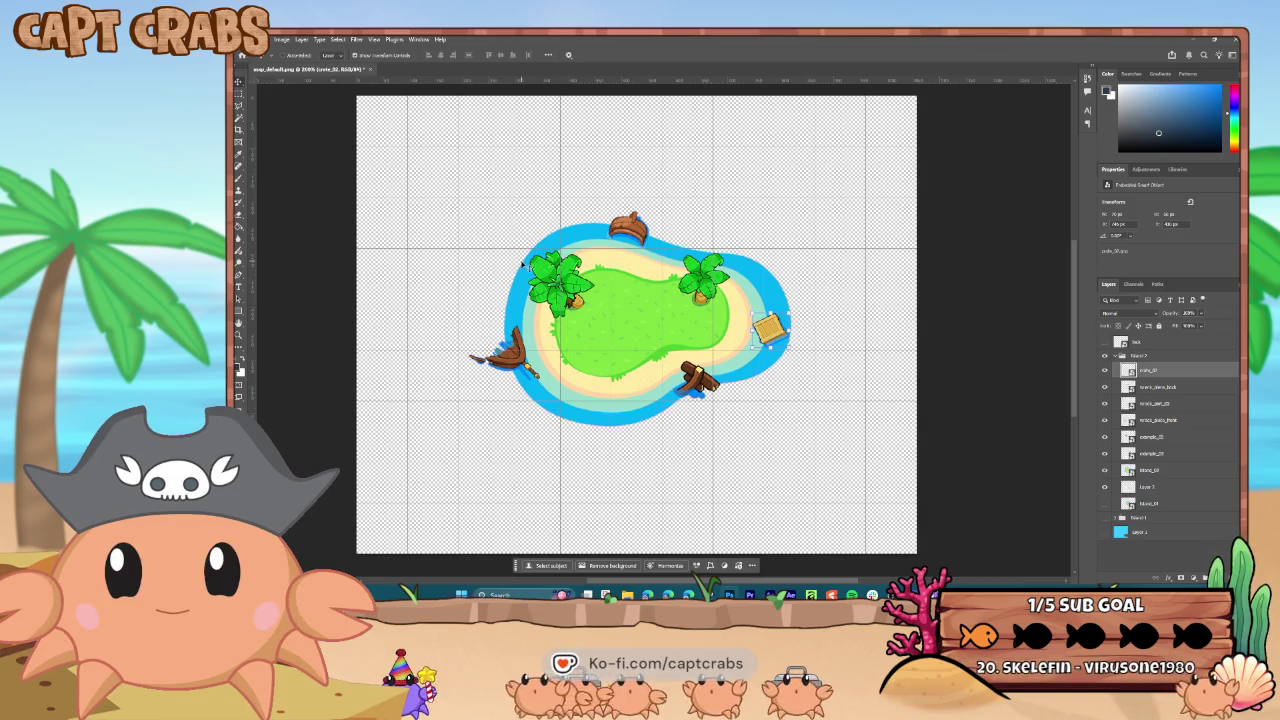
click(1125, 356)
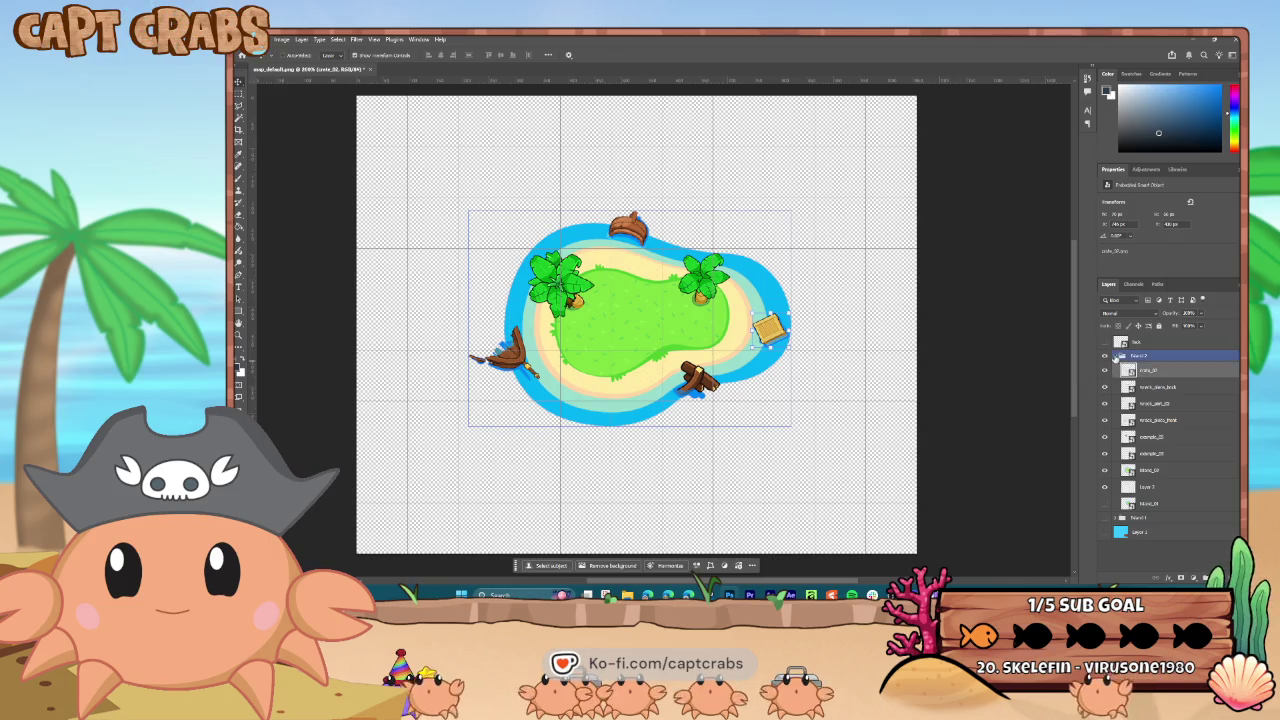
- Quick-export the island 2 group as a PNG into WORK\Levels, then save the layered map_default.psd
click(1116, 357)
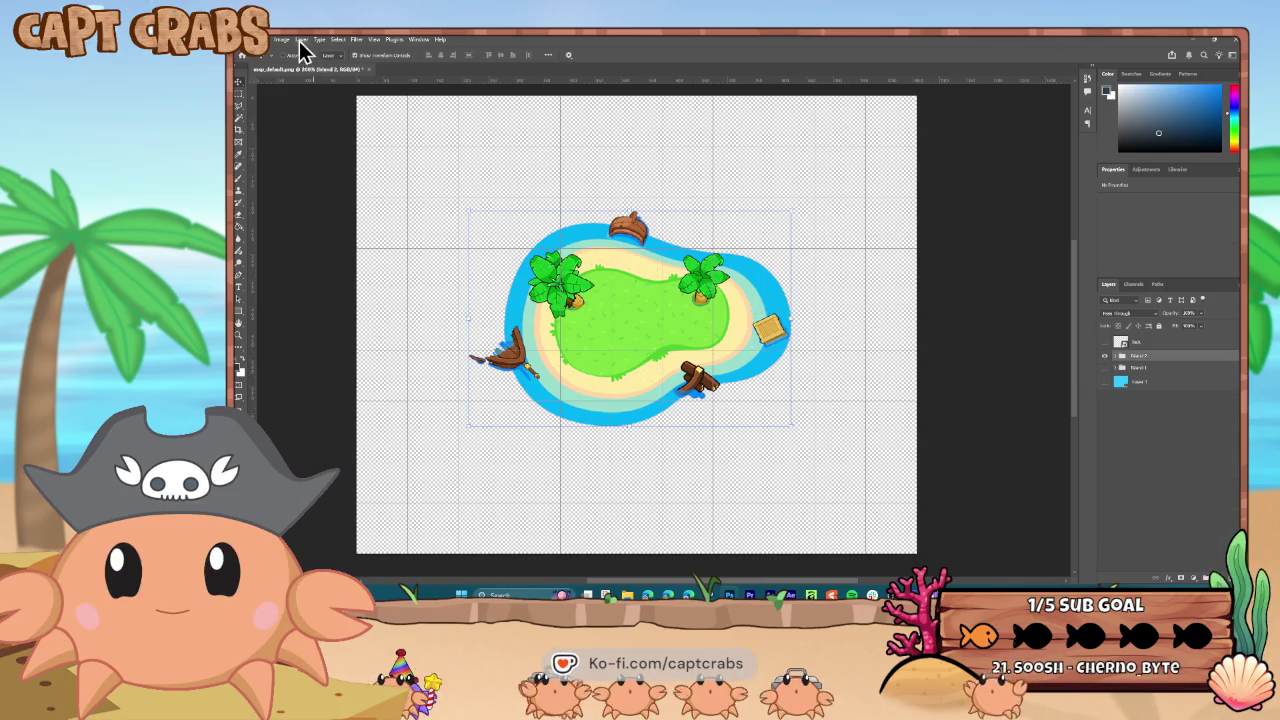
click(250, 39)
mouse_move(296, 196)
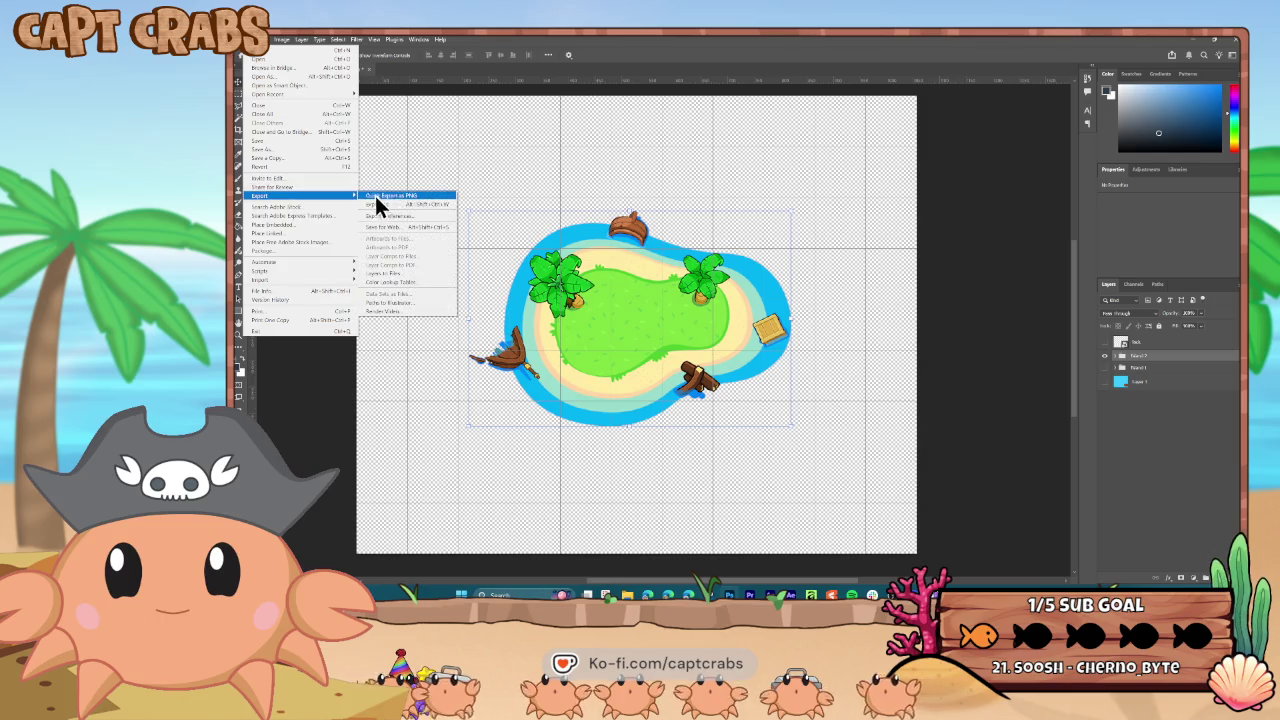
click(383, 196)
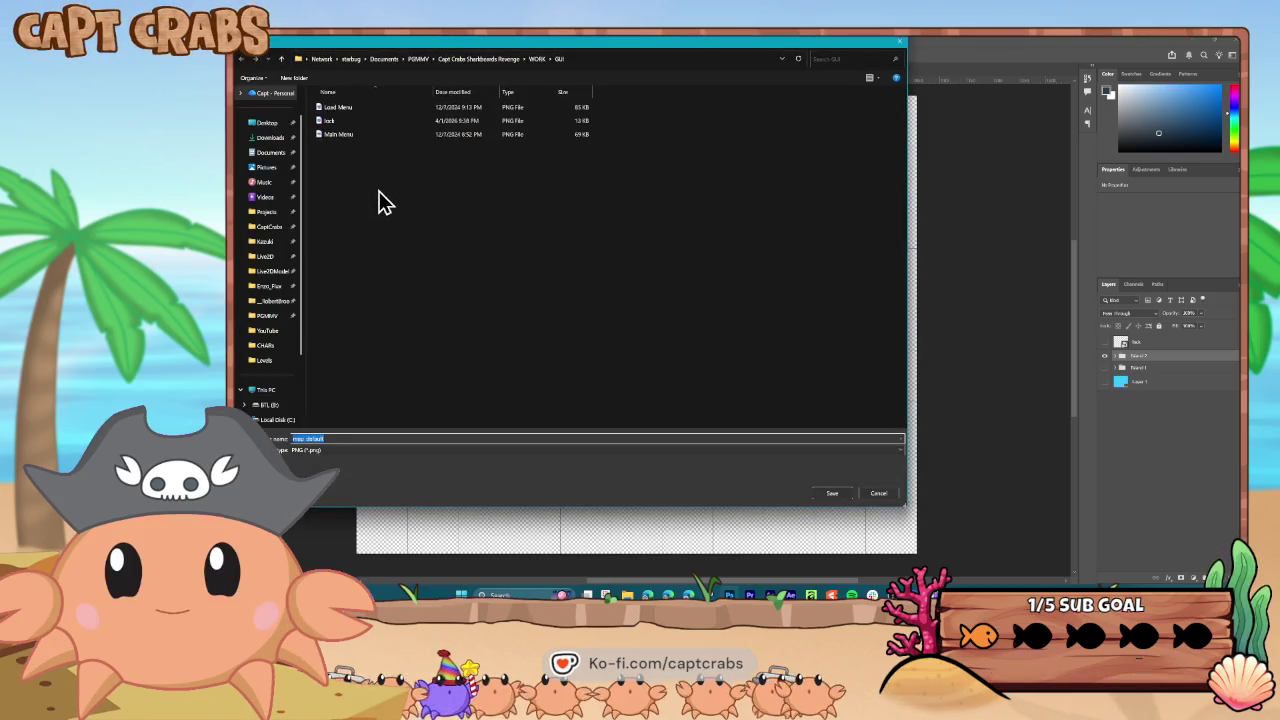
click(537, 59)
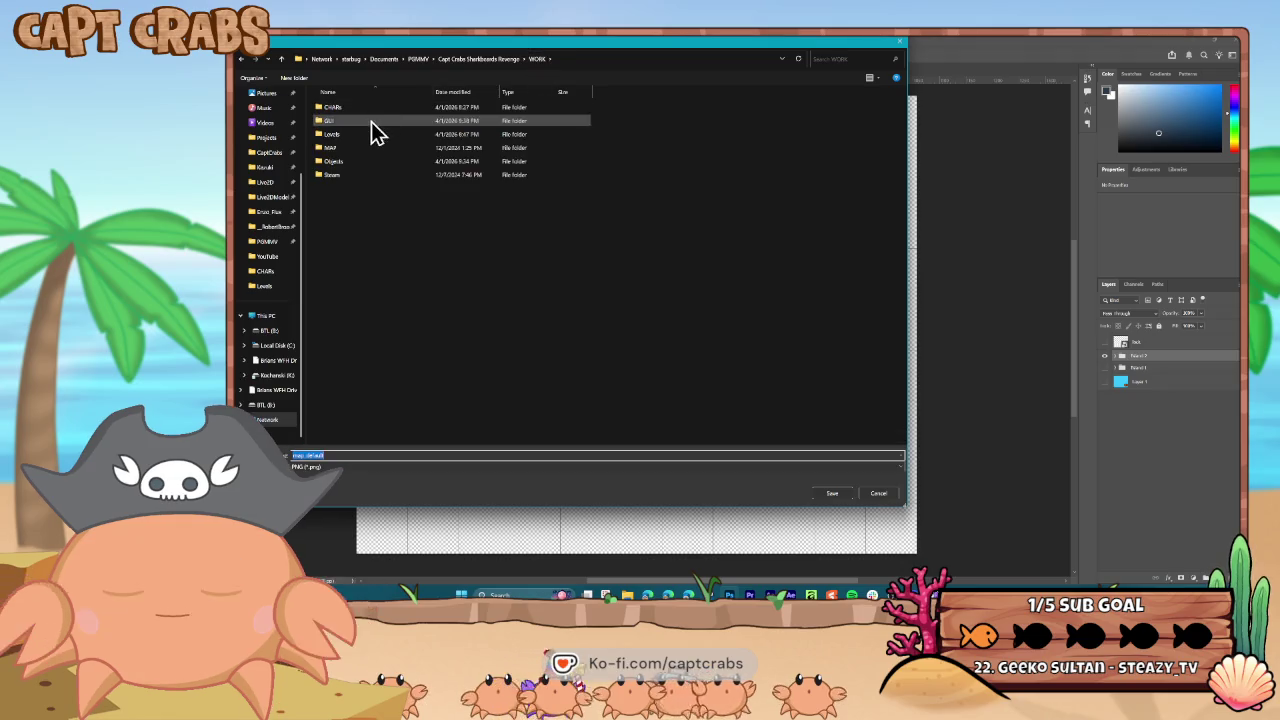
double_click(362, 135)
double_click(336, 455)
text(map_islandap_isla)
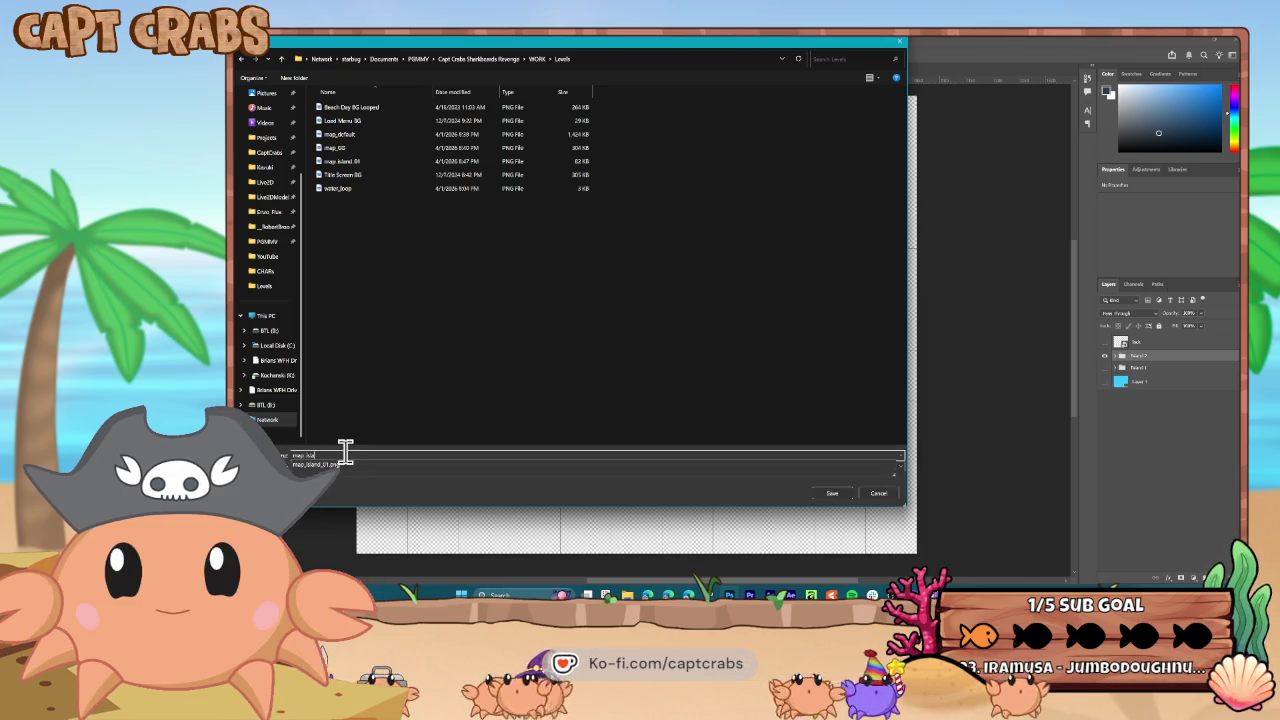
key(Return)
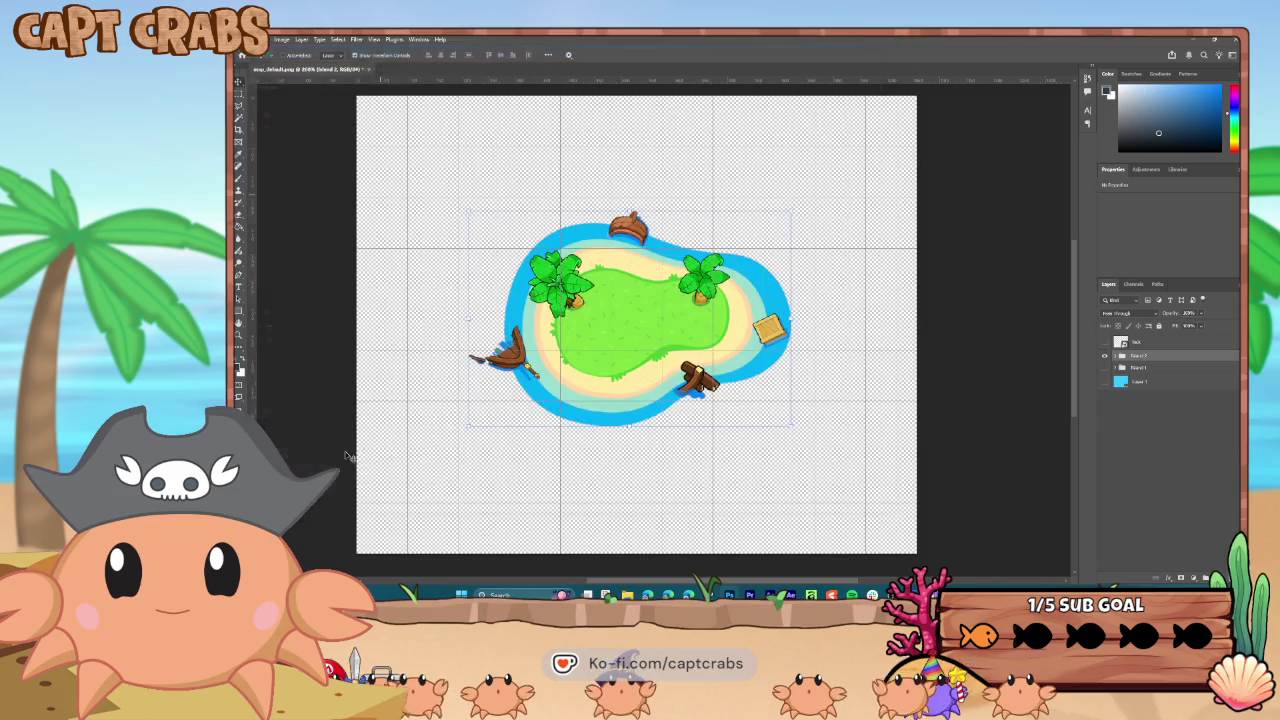
key(ctrl+shift+s)
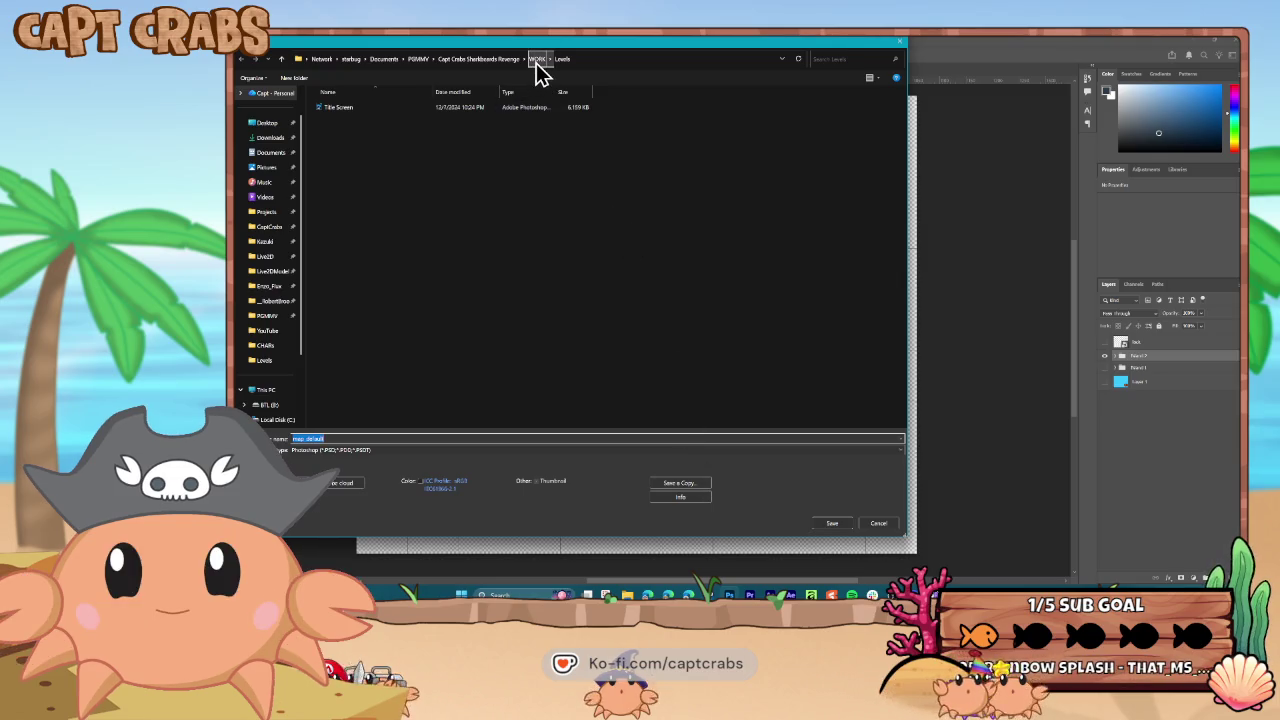
click(830, 525)
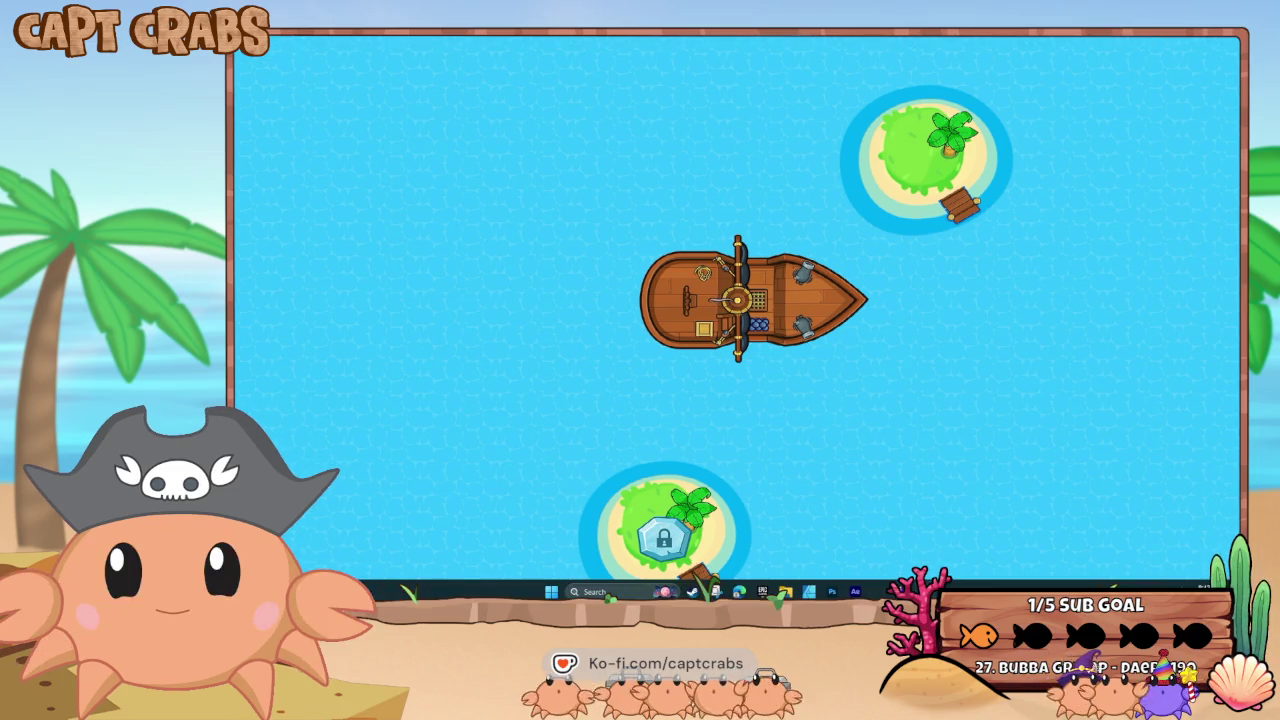
- Add map_island_02 from WORK\Levels to the LEVELS image folder in the game's resources
click(926, 591)
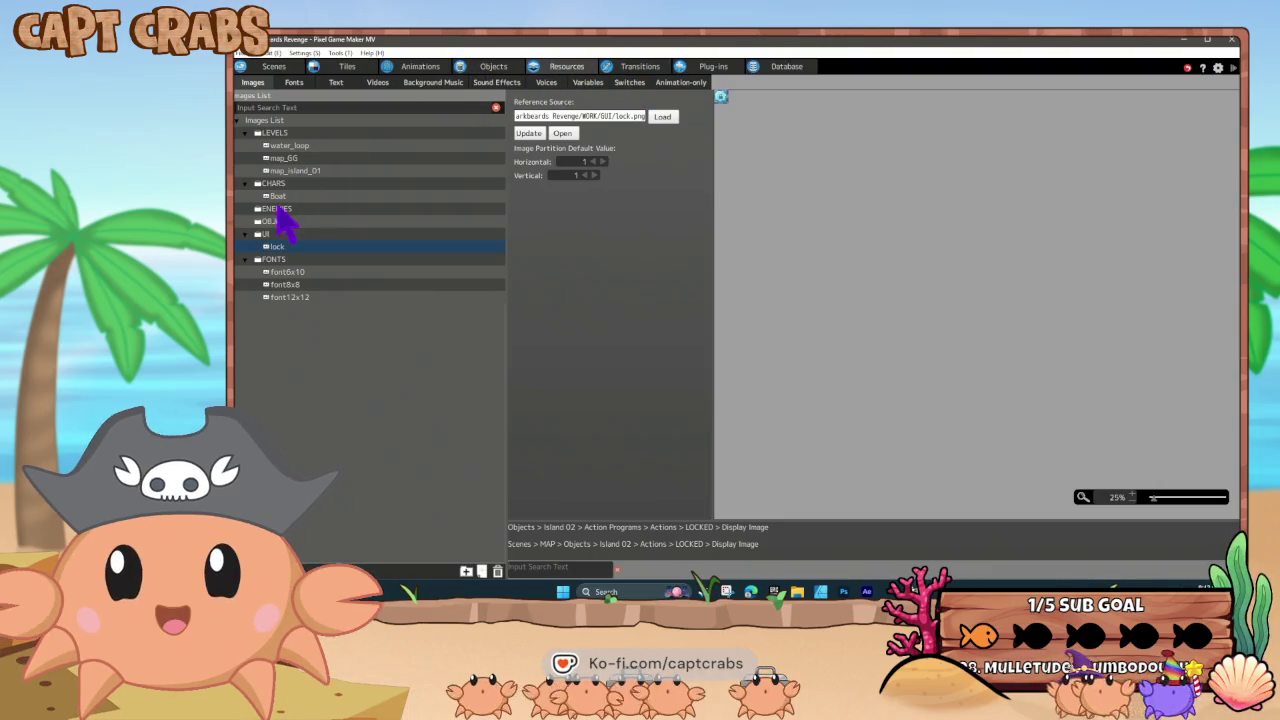
click(282, 136)
right_click(283, 140)
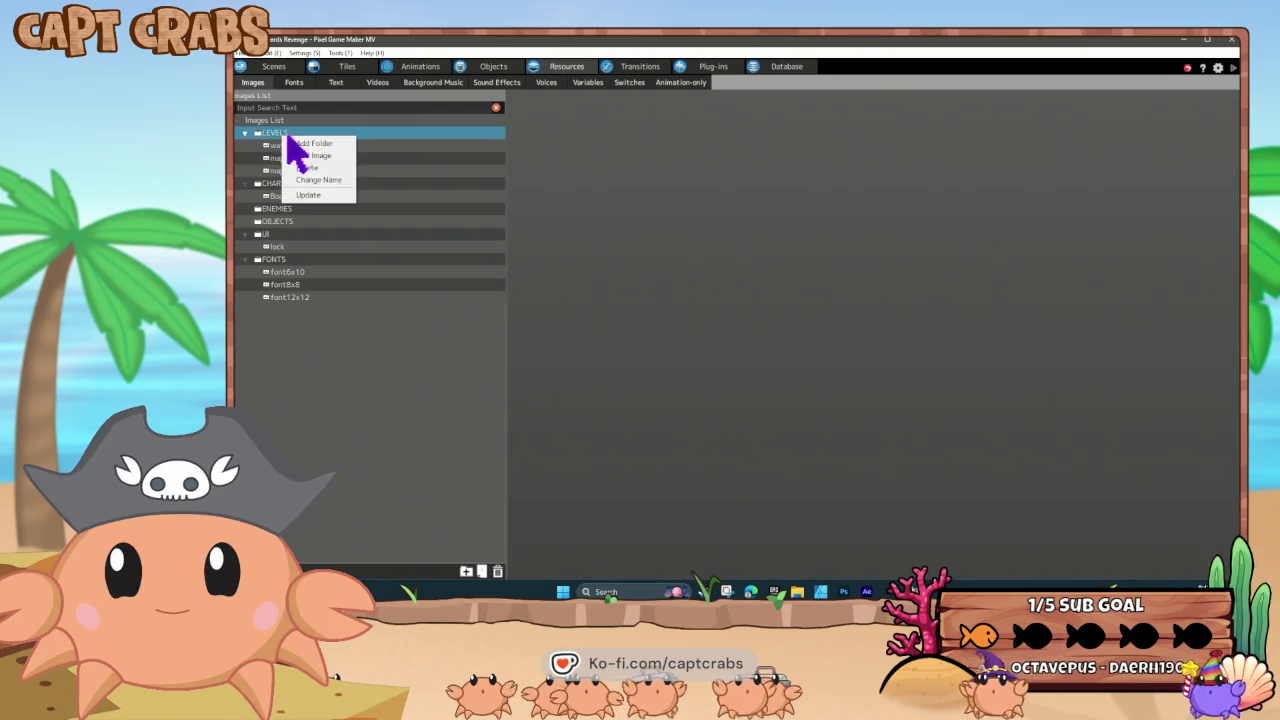
click(313, 164)
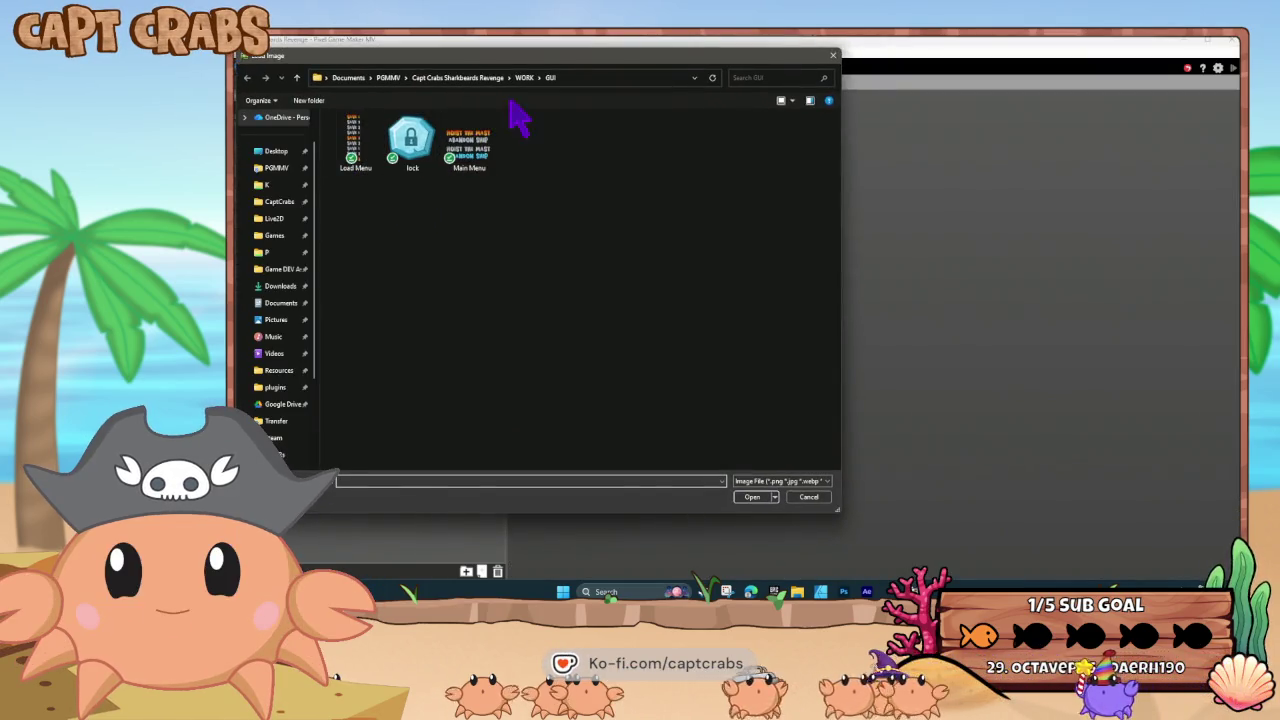
click(524, 80)
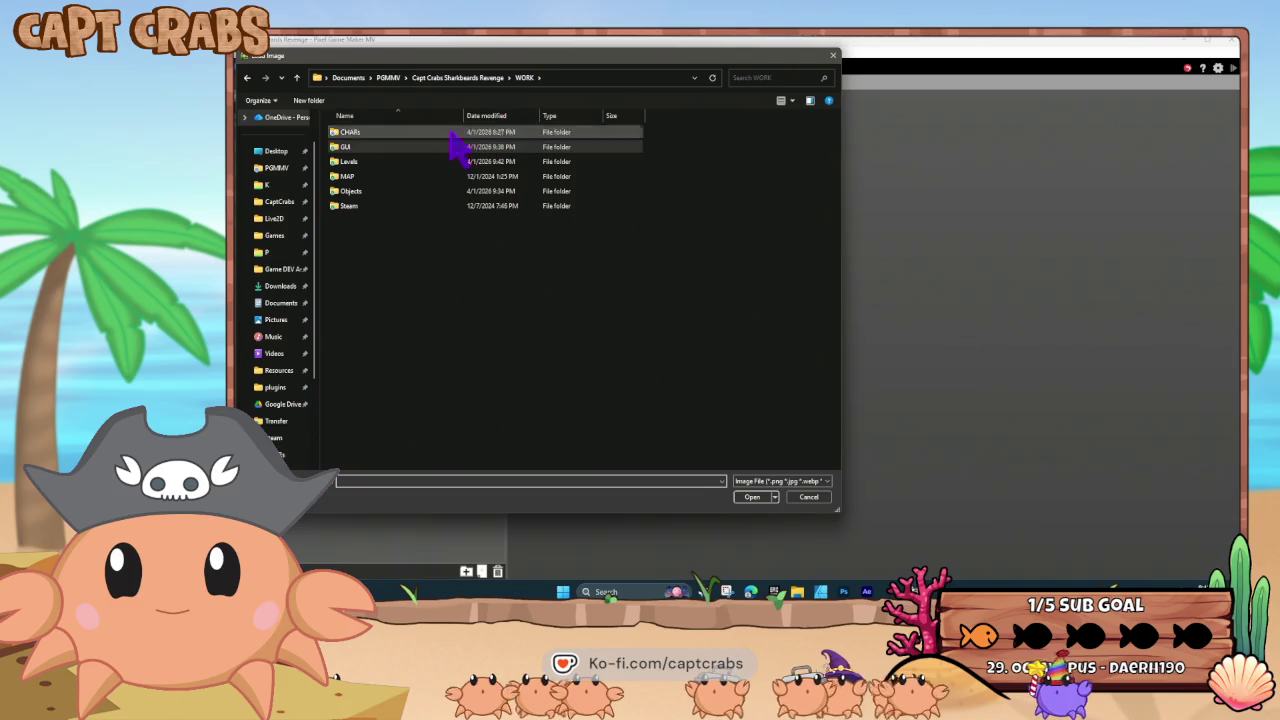
double_click(387, 163)
double_click(648, 158)
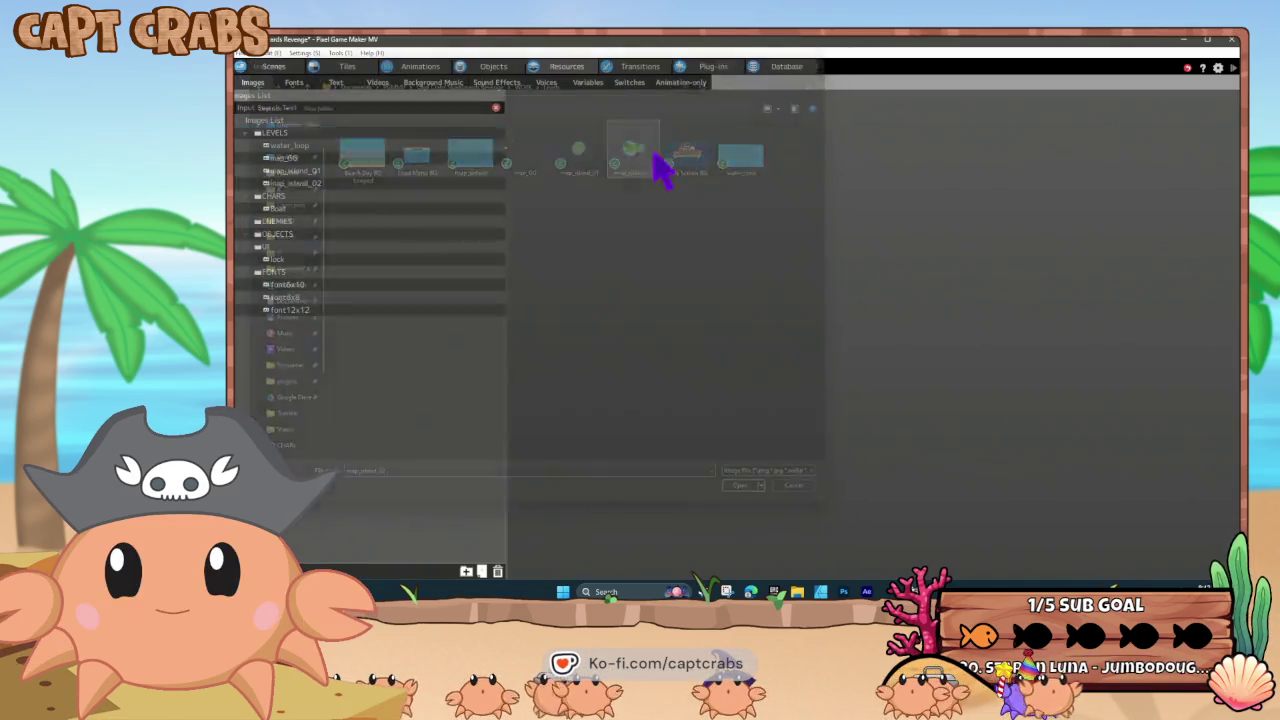
click(420, 68)
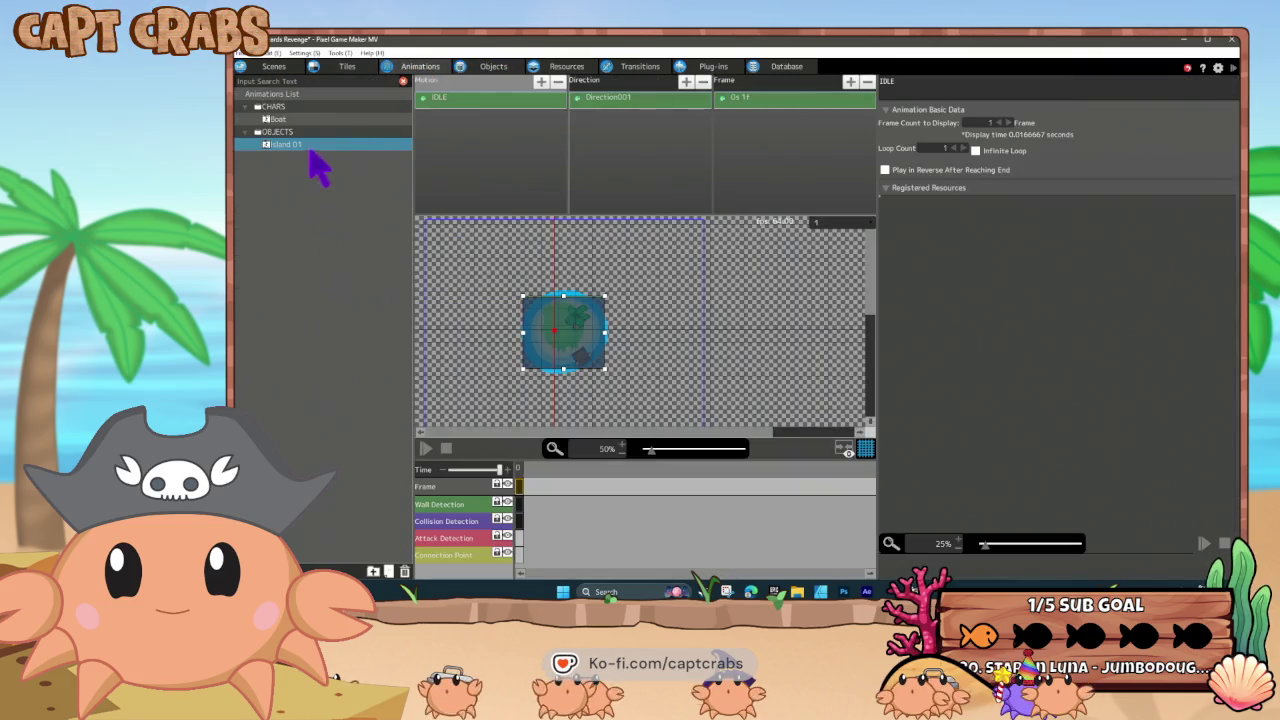
- Copy and paste the Island 01 animation and rename the copy Island 02
click(305, 150)
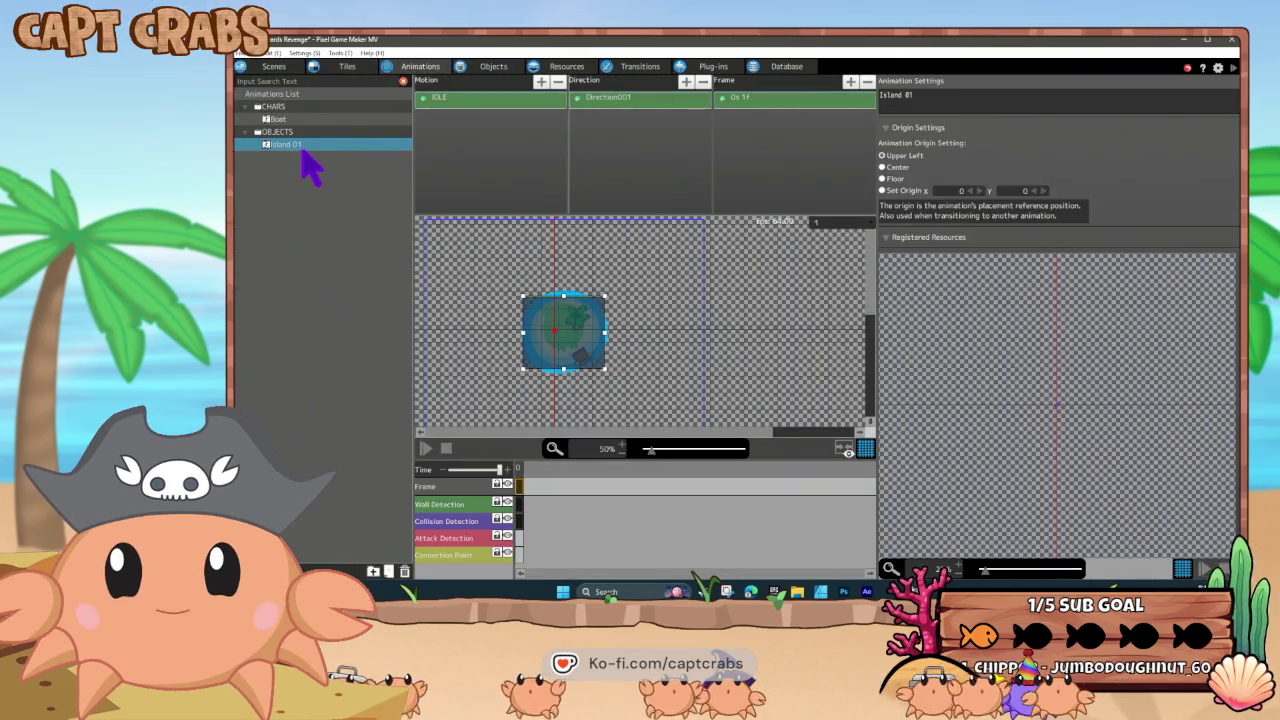
key(ctrl+c)
key(ctrl+v)
right_click(297, 162)
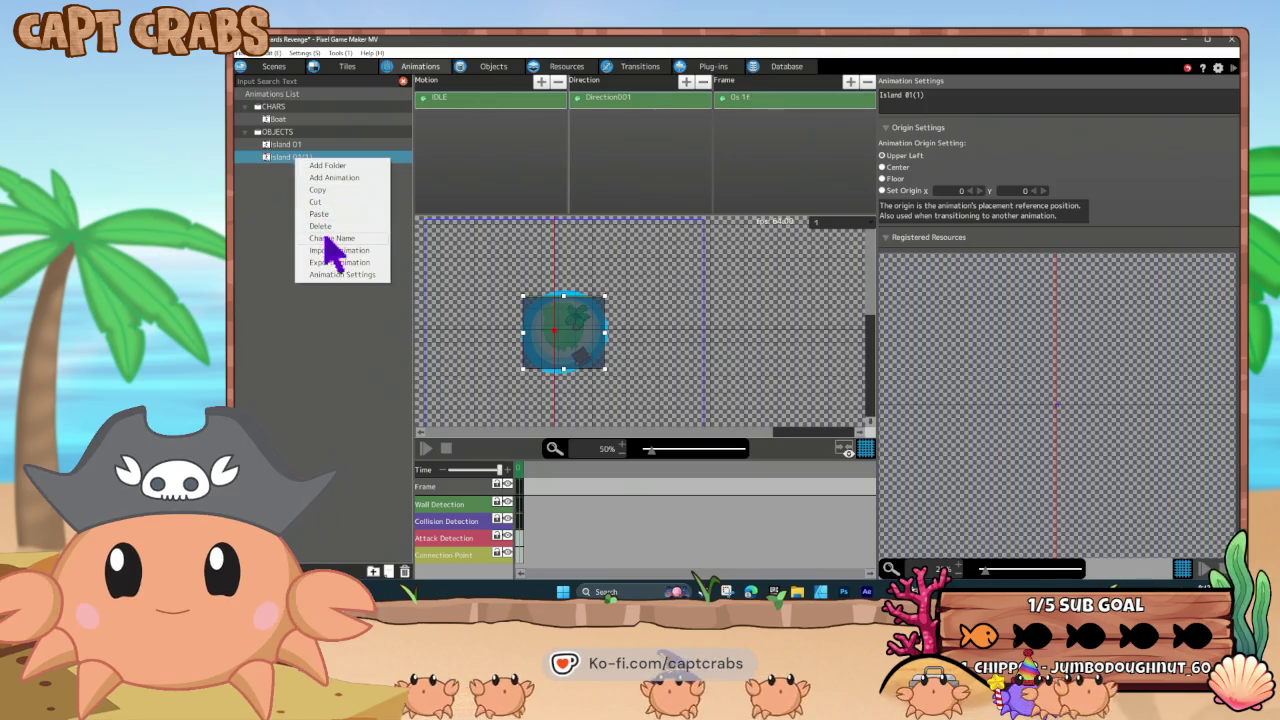
click(329, 249)
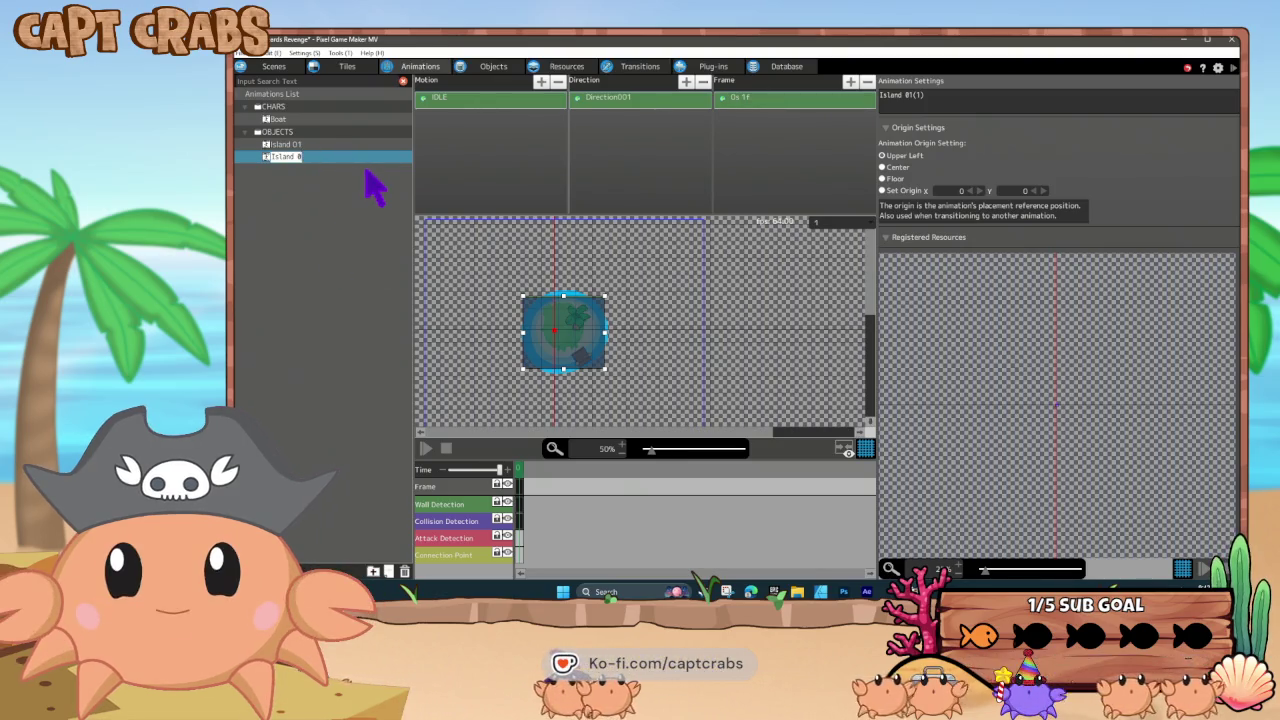
click(283, 157)
text(2)
- Set the Island 02 animation's image to LEVELS > map_island_02 in Animation Settings
right_click(297, 160)
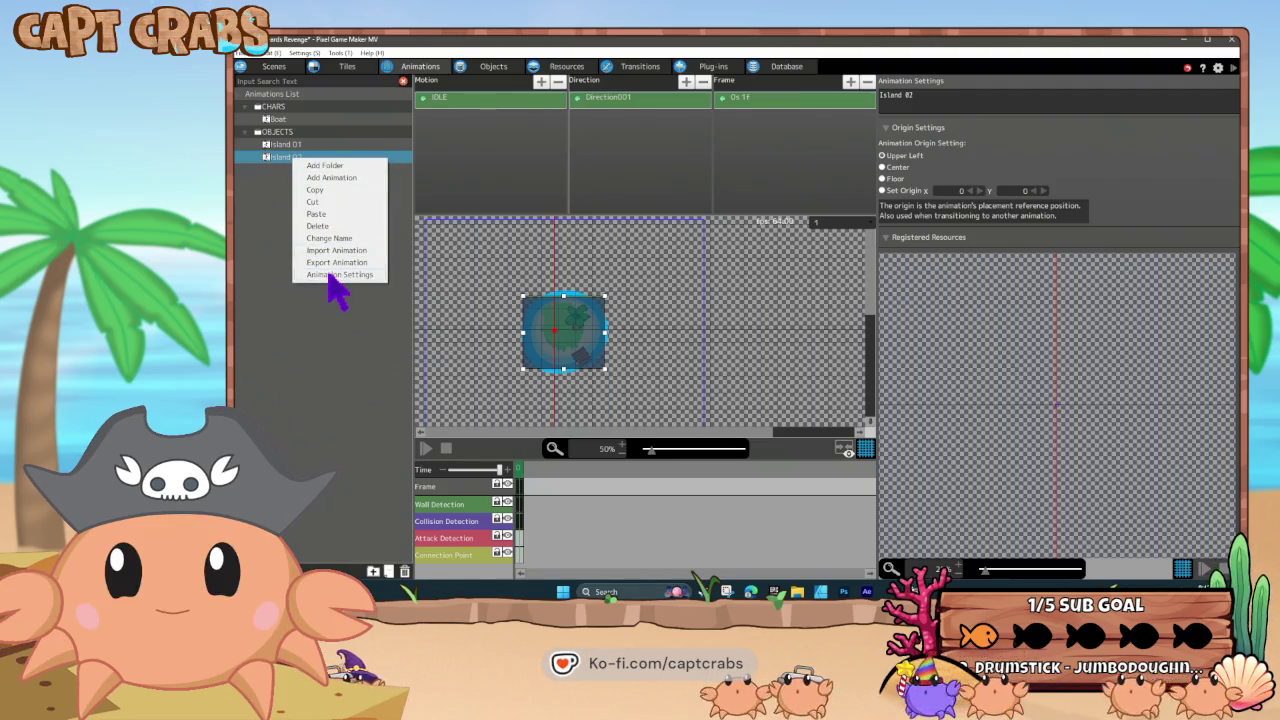
click(333, 274)
double_click(545, 177)
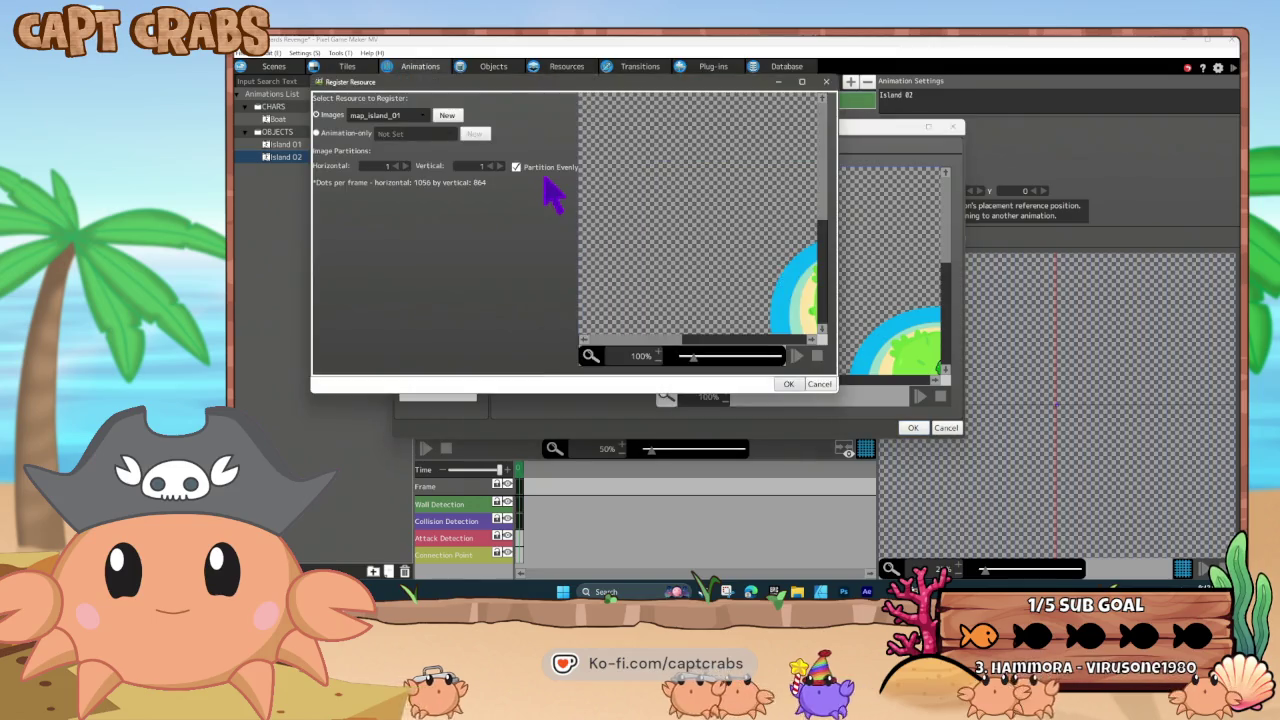
click(395, 116)
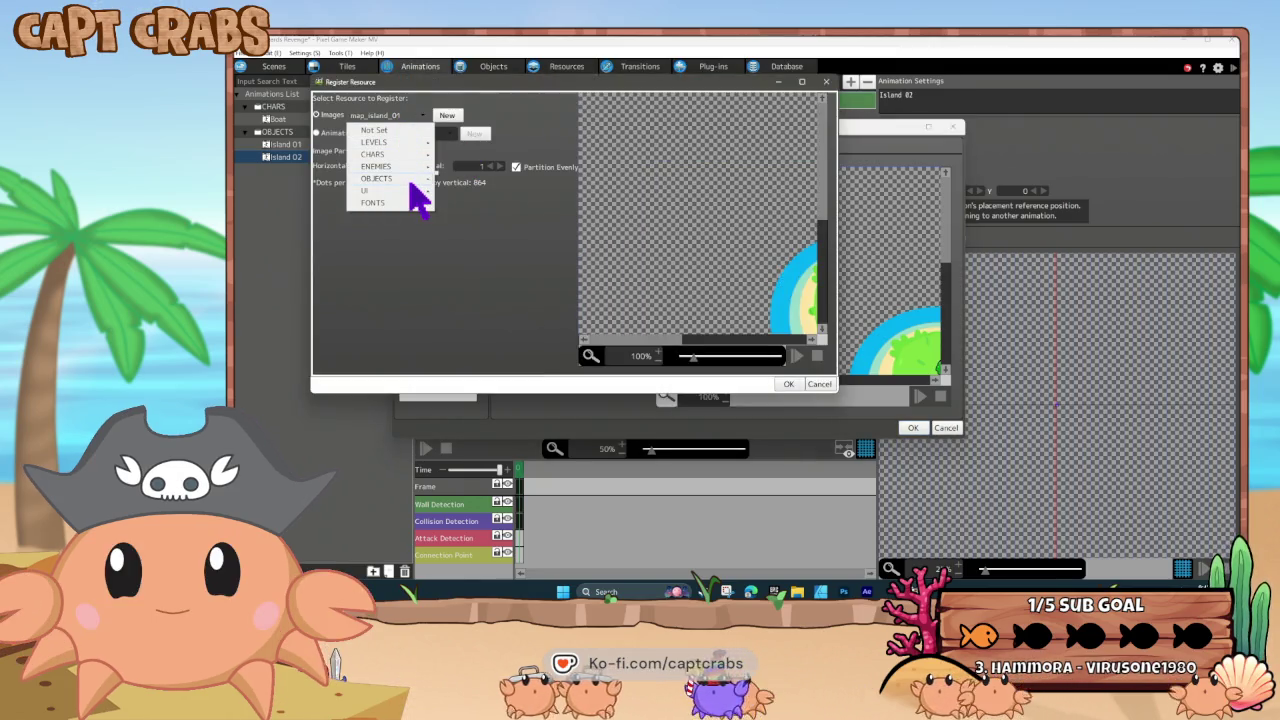
mouse_move(406, 206)
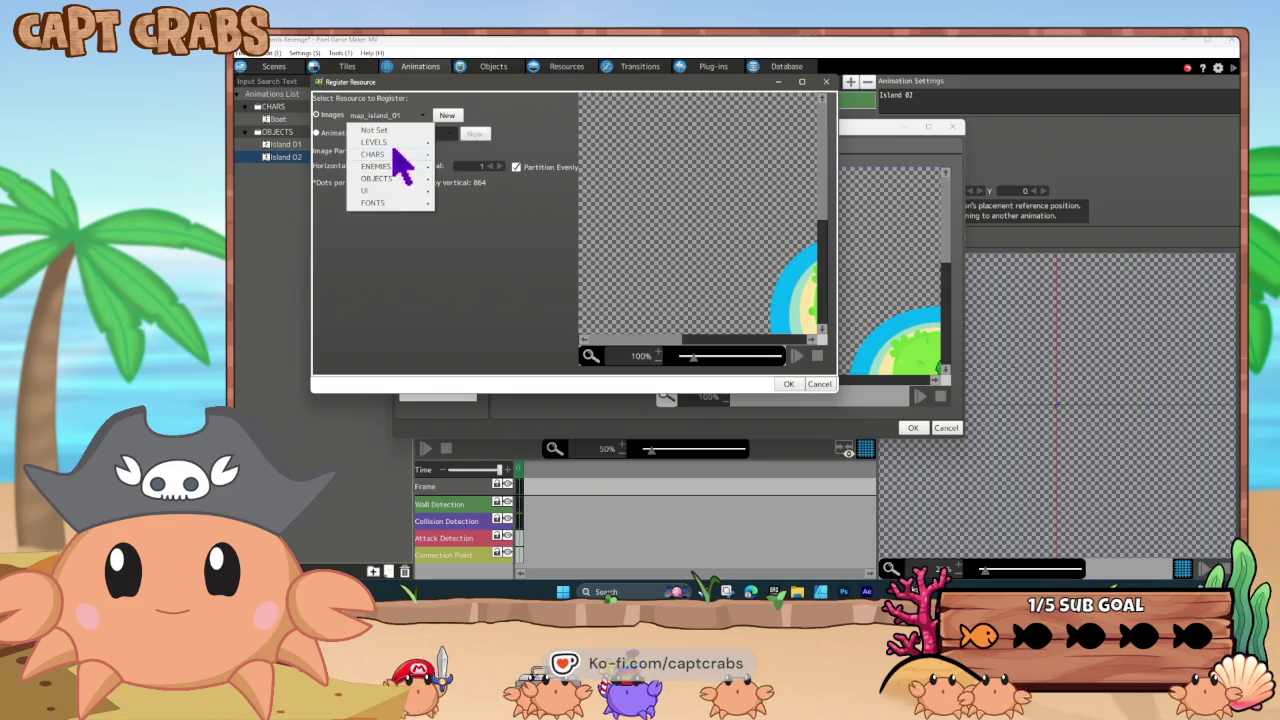
mouse_move(400, 143)
click(480, 196)
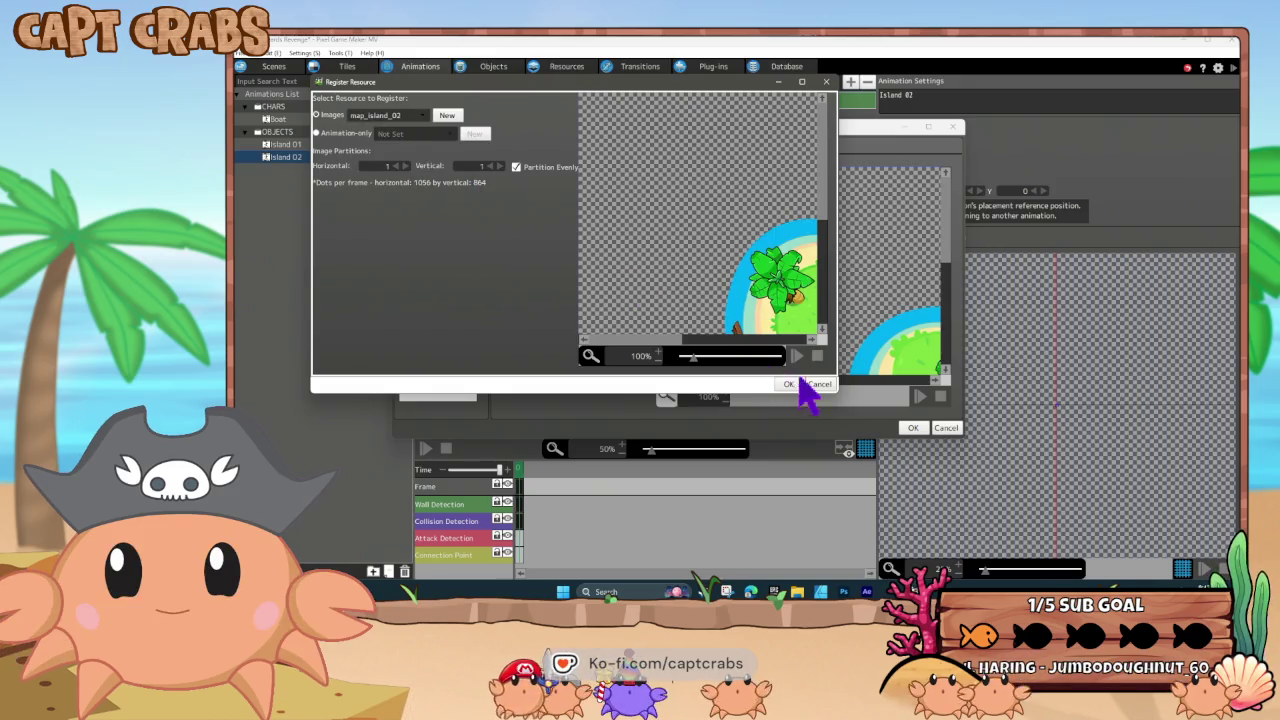
click(794, 381)
click(715, 318)
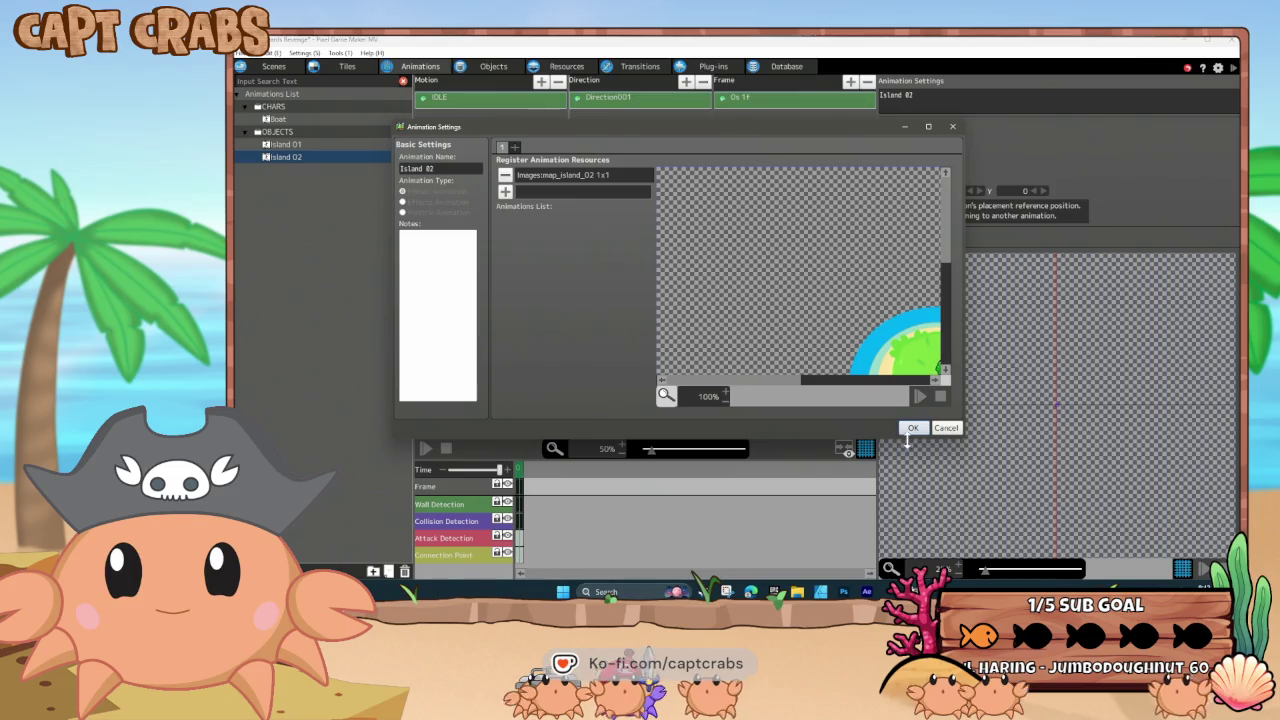
click(911, 427)
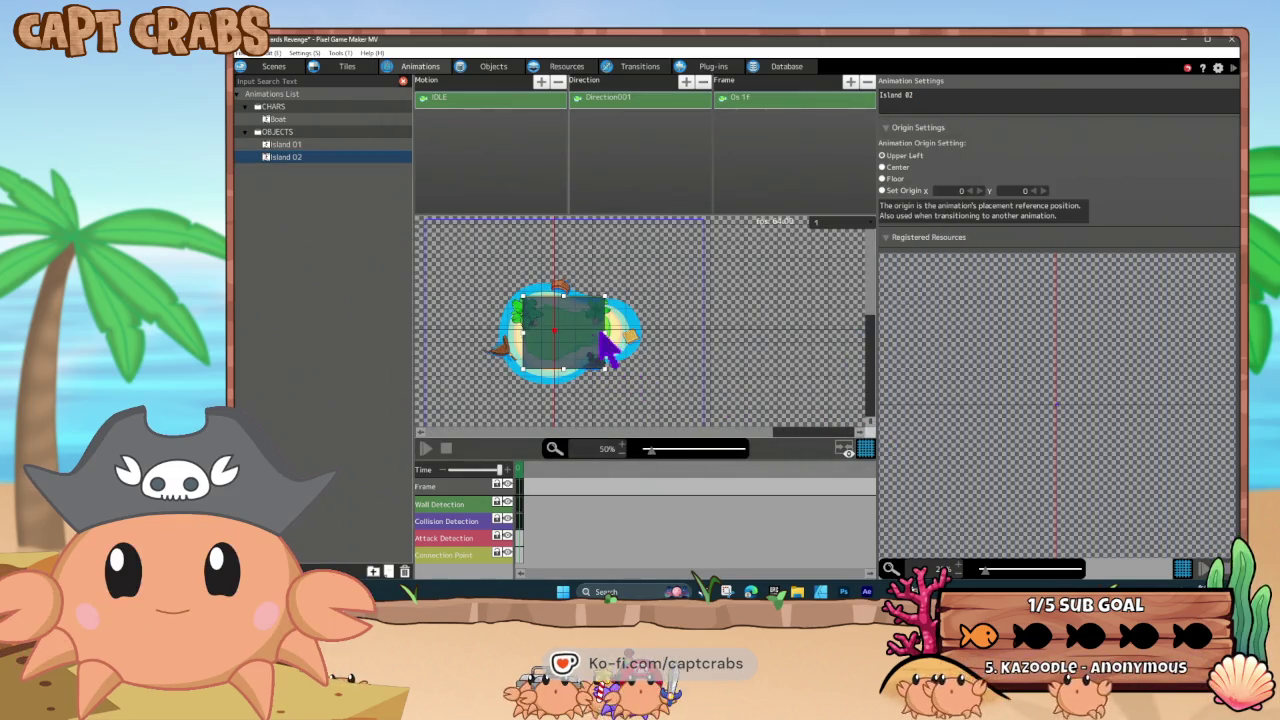
- Widen the wall detection box to 456×278 to cover the shipwreck island
drag(603, 343, 627, 338)
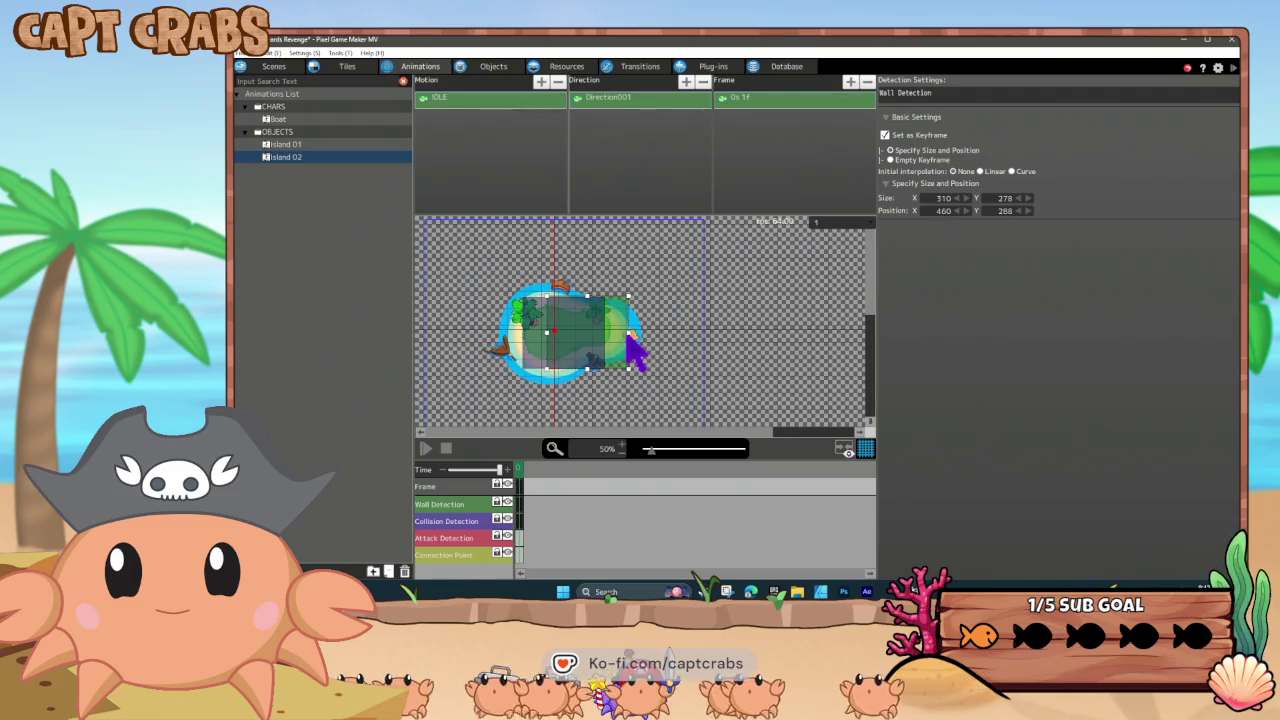
drag(545, 334, 516, 334)
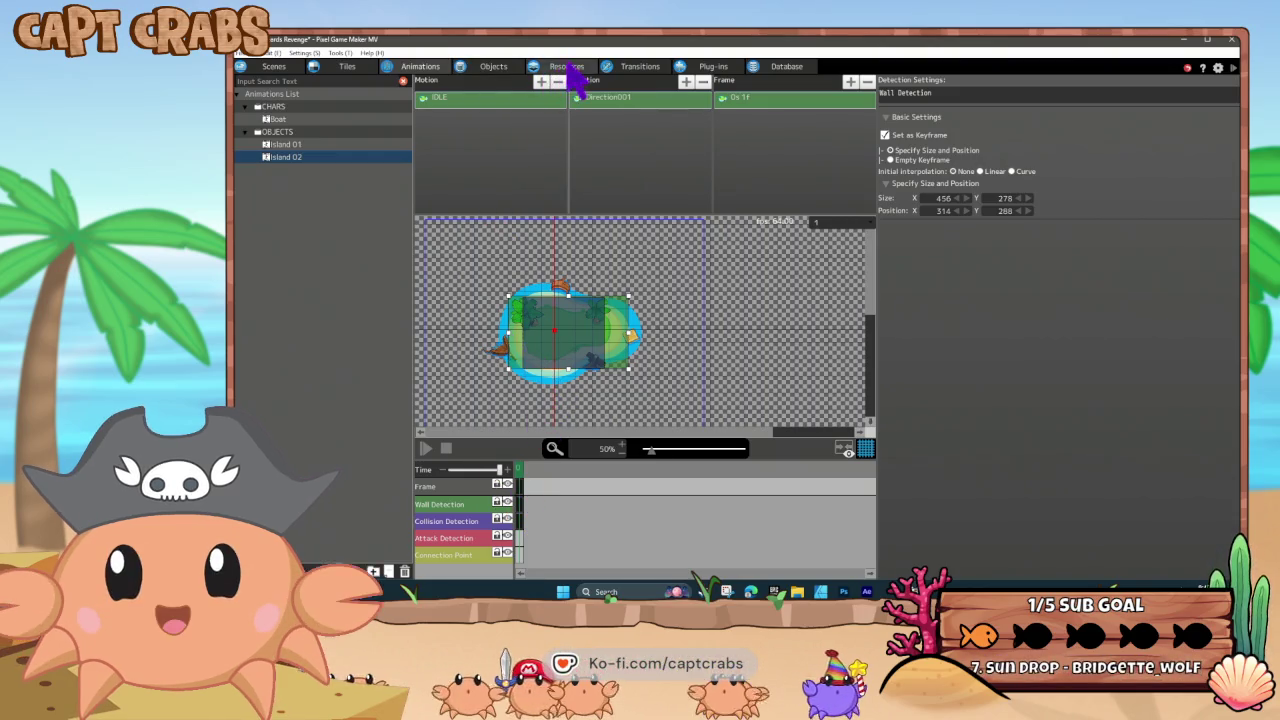
click(498, 68)
- Assign the Island 02 animation to the Island 02 object, resetting its action animations
right_click(313, 170)
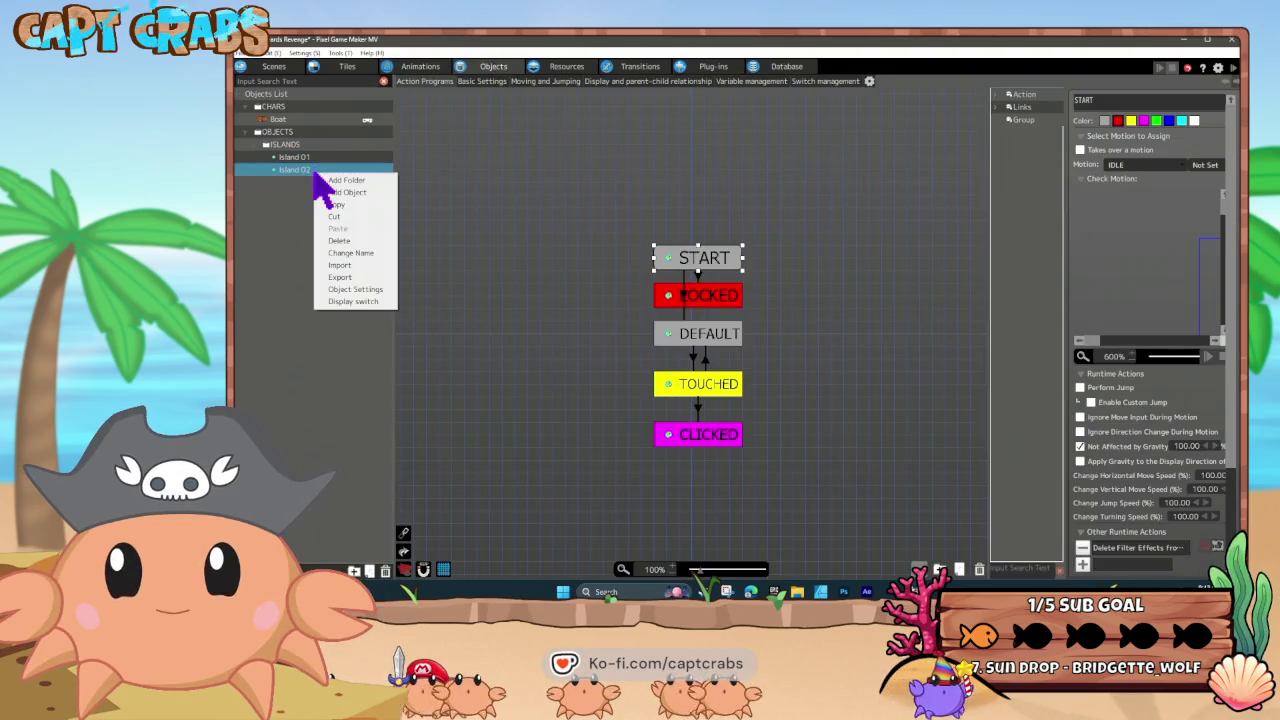
click(356, 290)
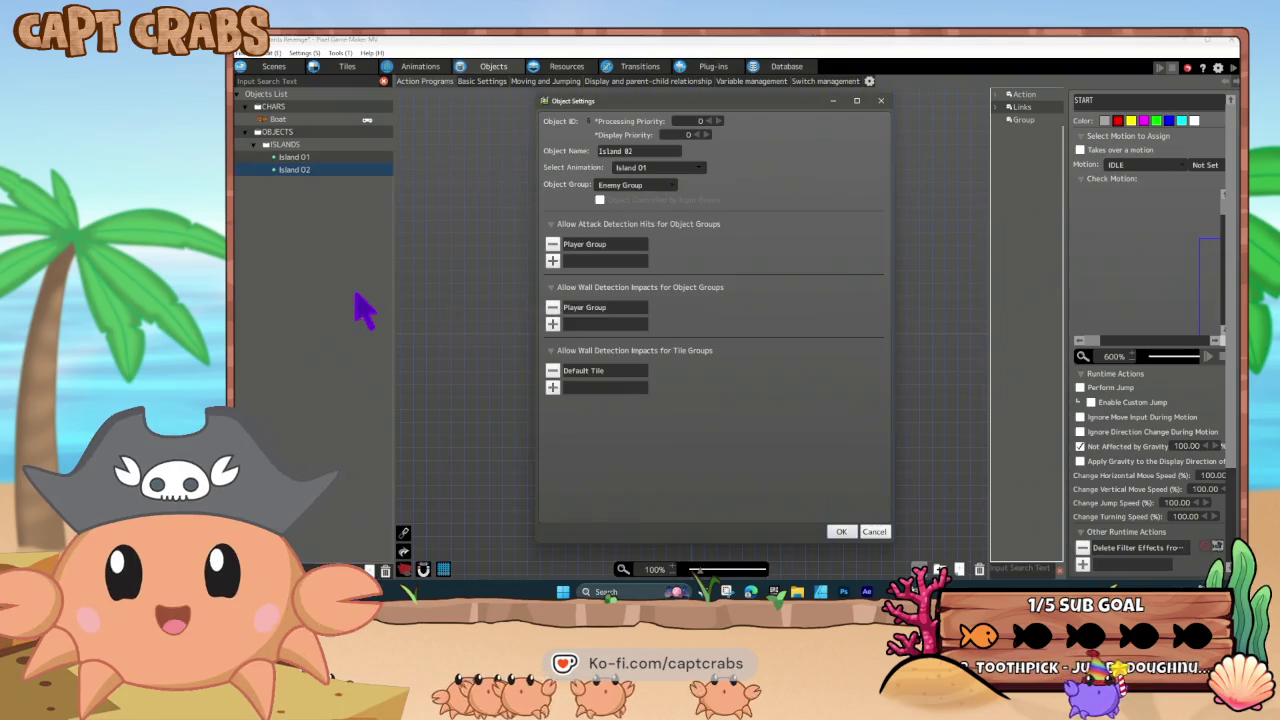
click(659, 174)
mouse_move(686, 206)
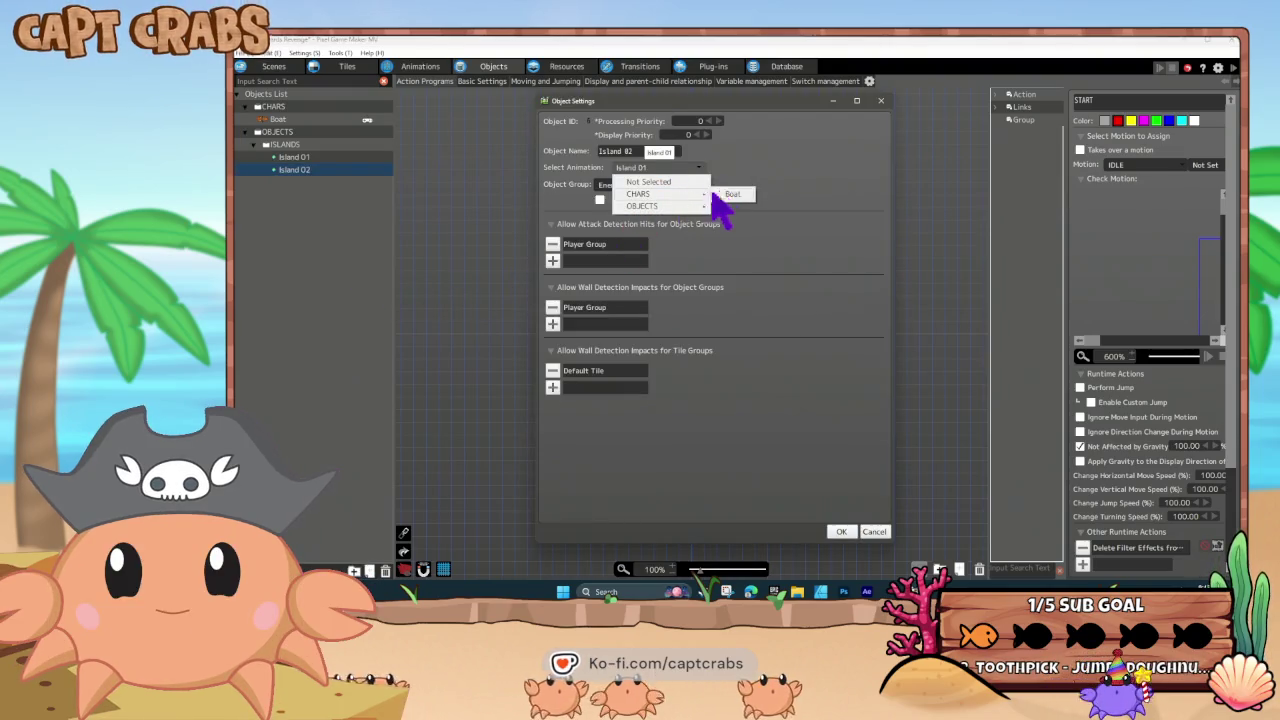
click(740, 218)
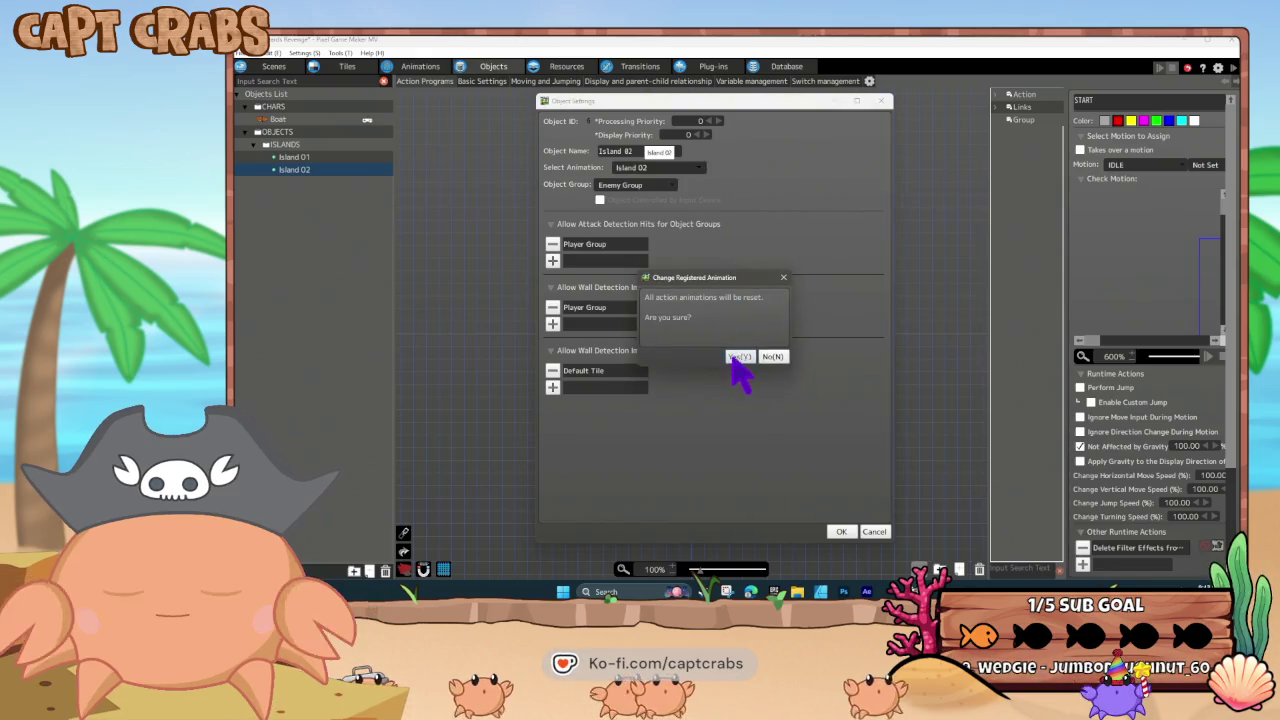
click(737, 352)
click(843, 531)
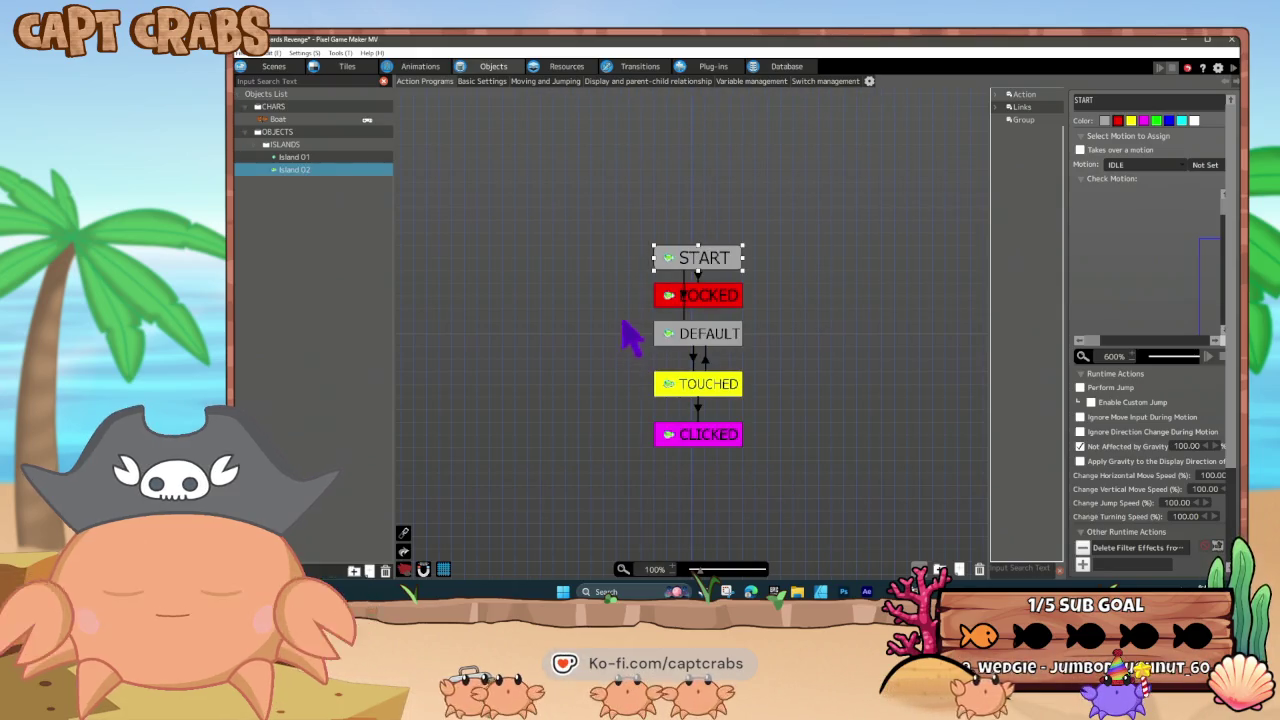
- Give the TOUCHED state's Show Text action a new 'SHIPWRECK COVE' text resource
click(720, 340)
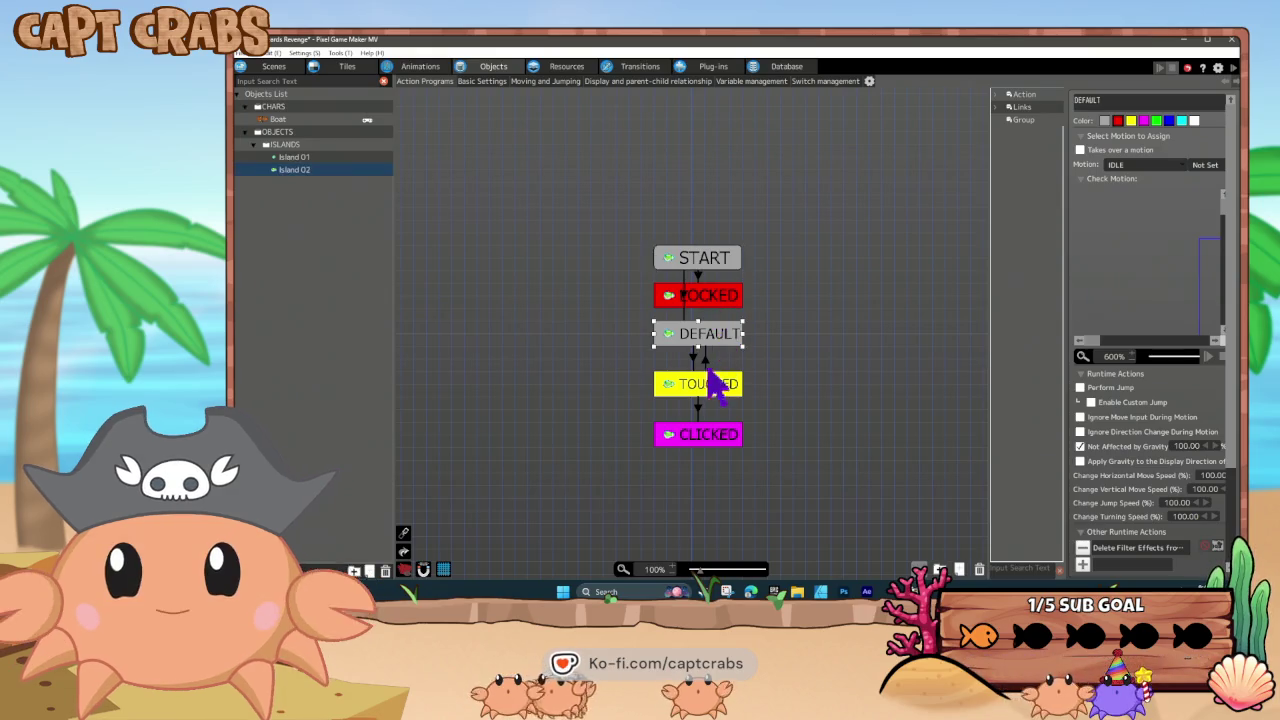
click(704, 382)
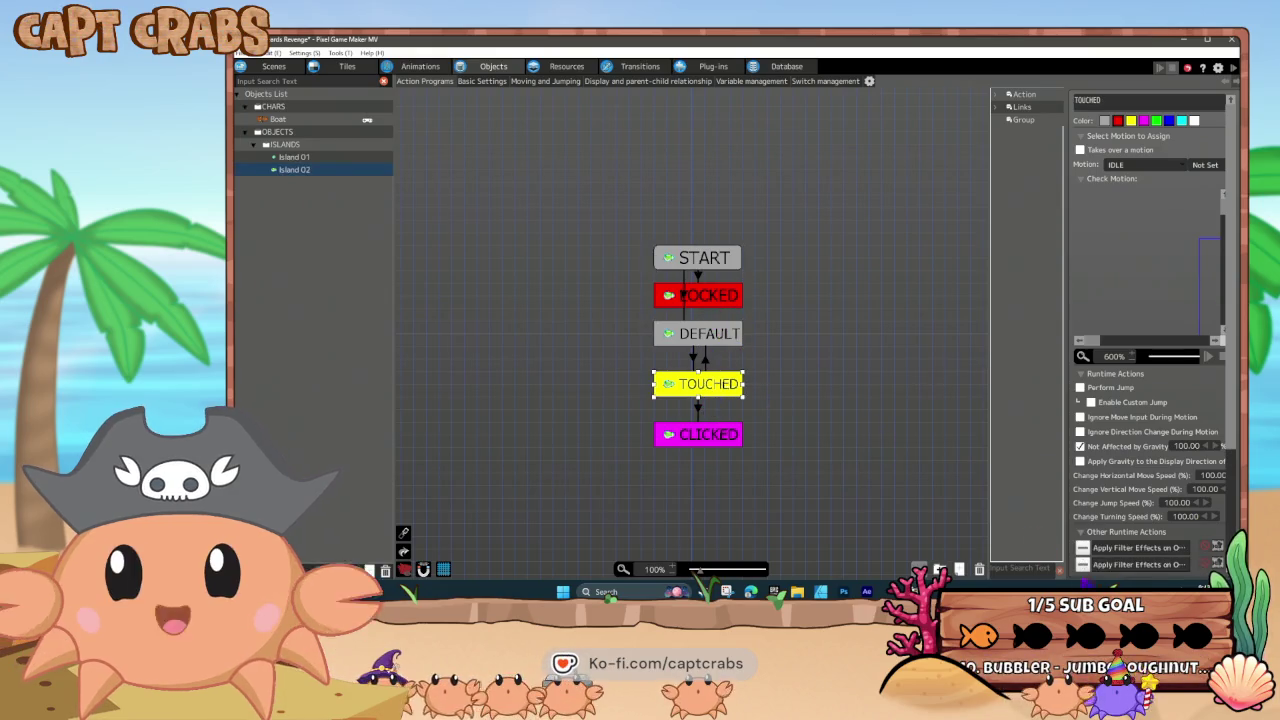
scroll(1100, 540, down, 1)
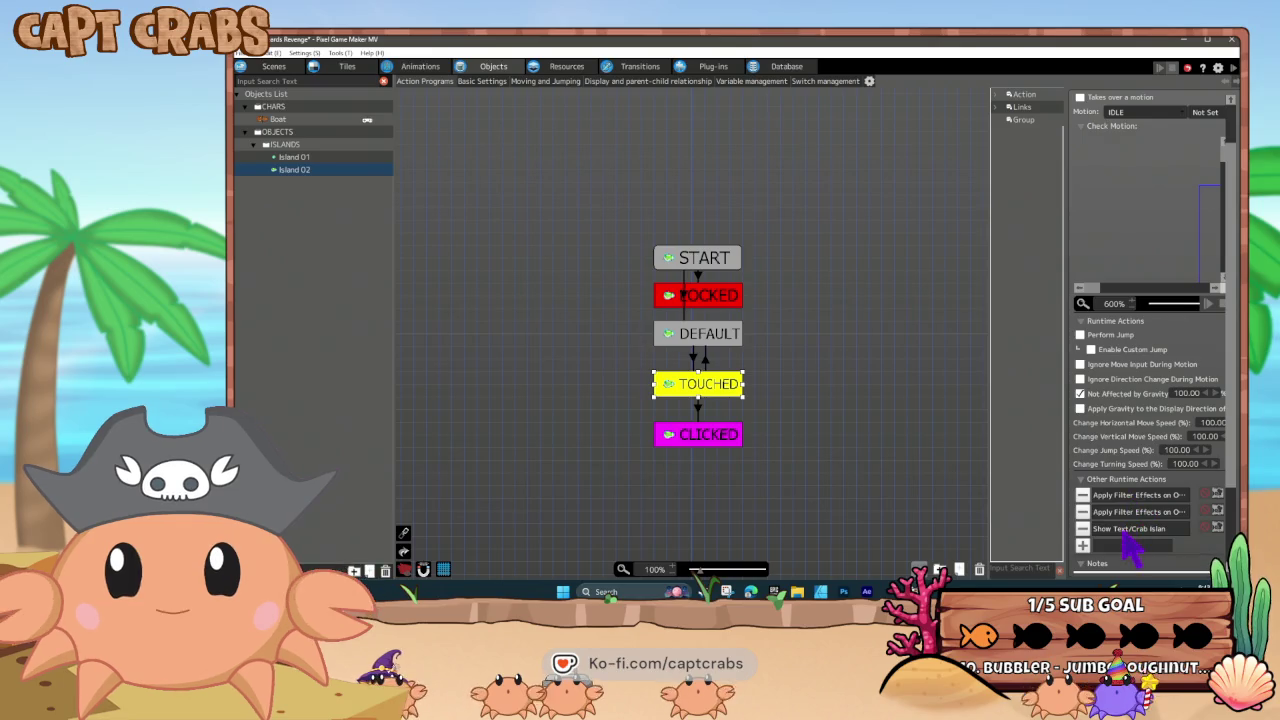
double_click(1128, 530)
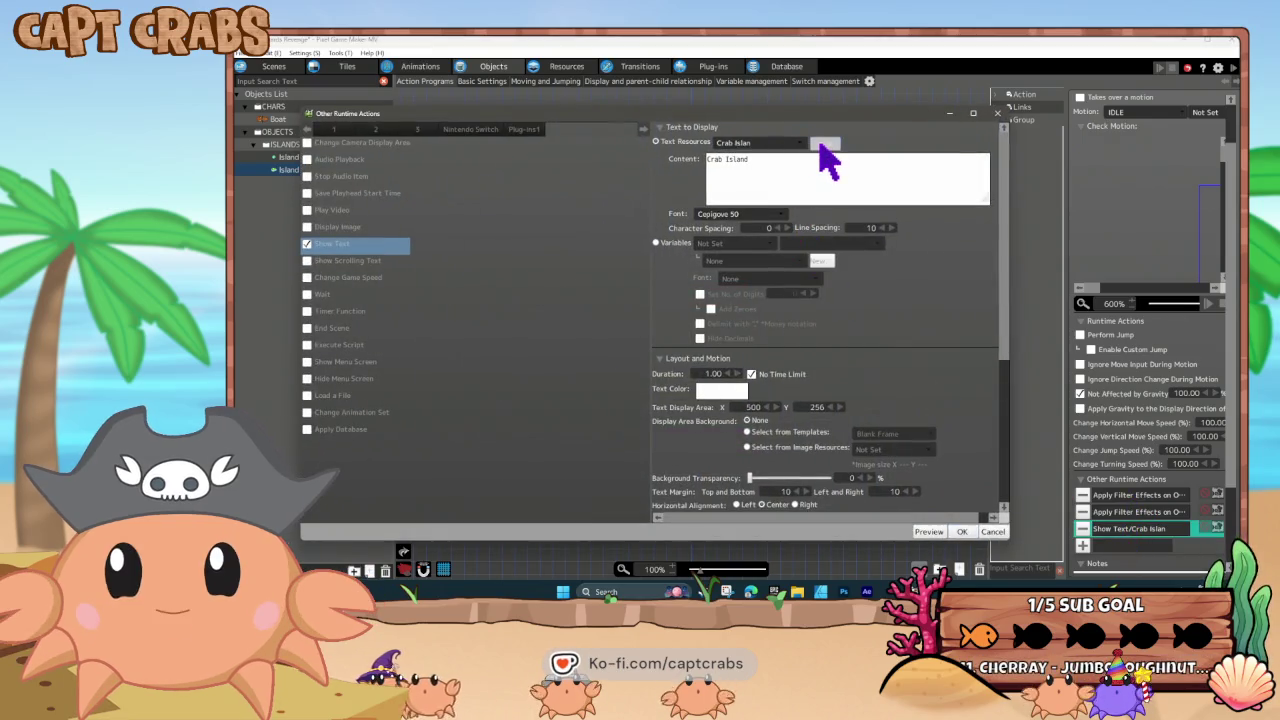
click(822, 144)
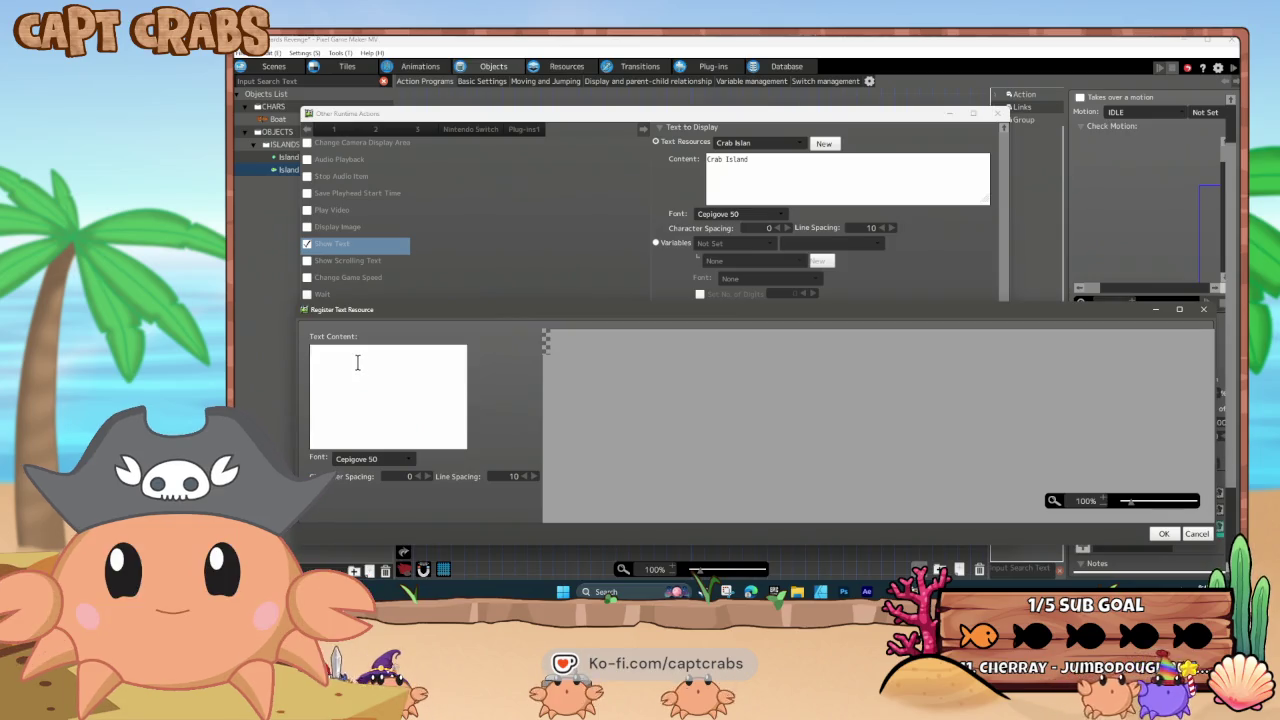
text(SHIP)
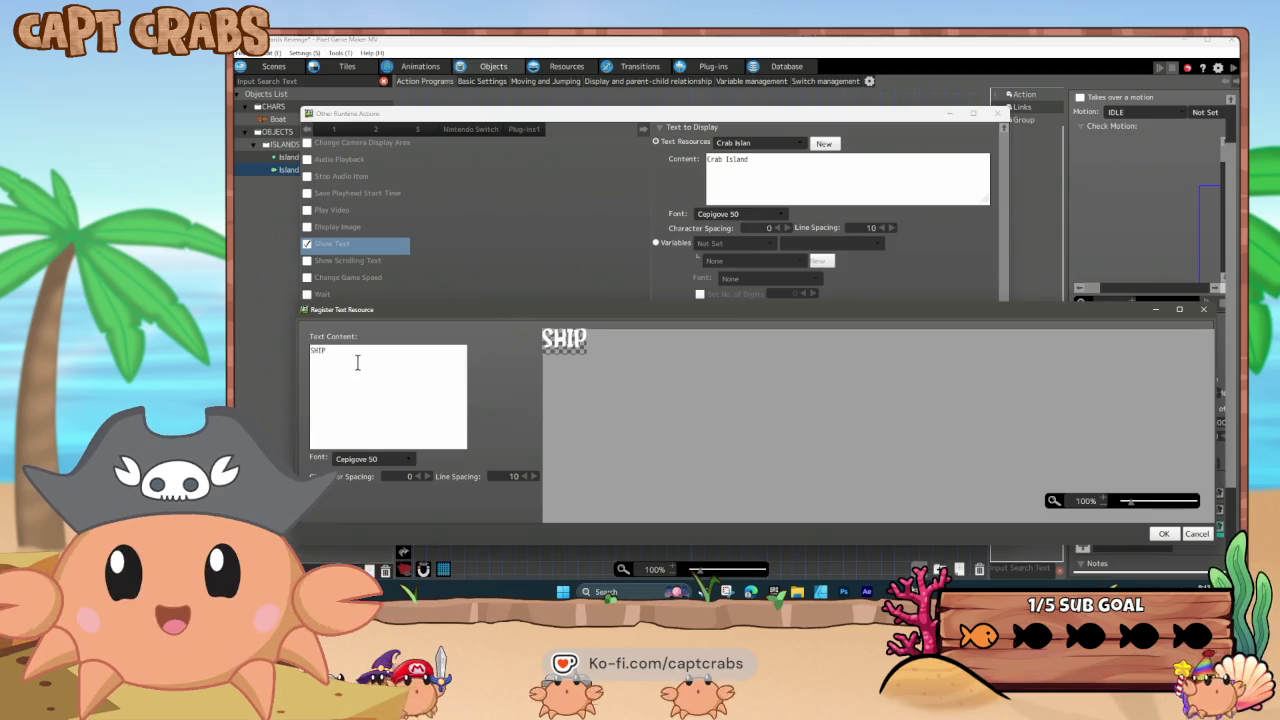
text(WRECK COVE)
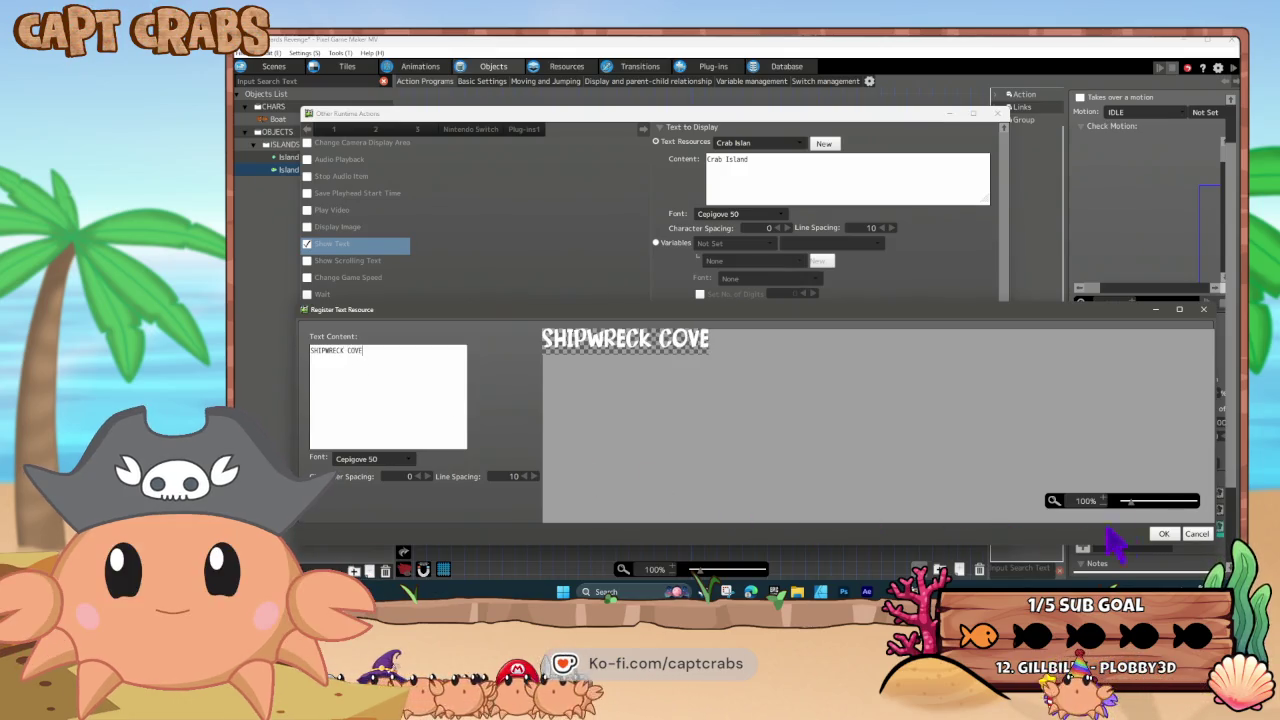
click(1163, 533)
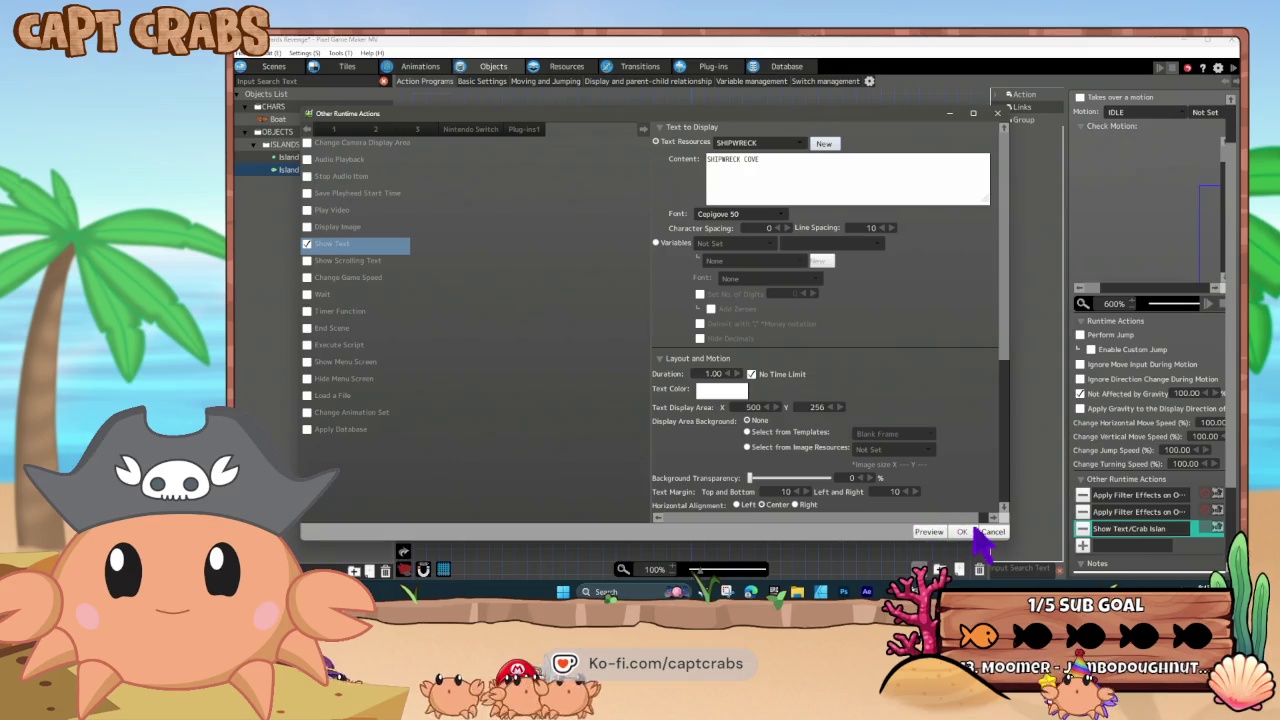
click(964, 531)
click(647, 406)
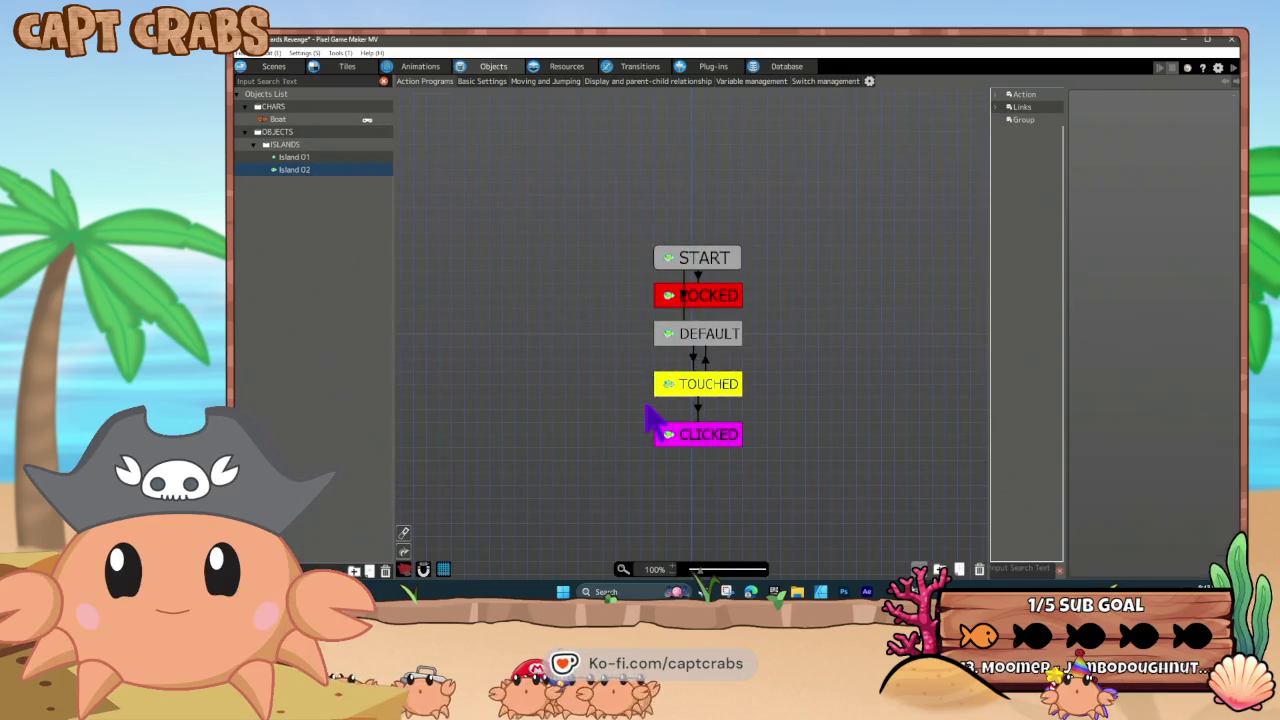
click(277, 67)
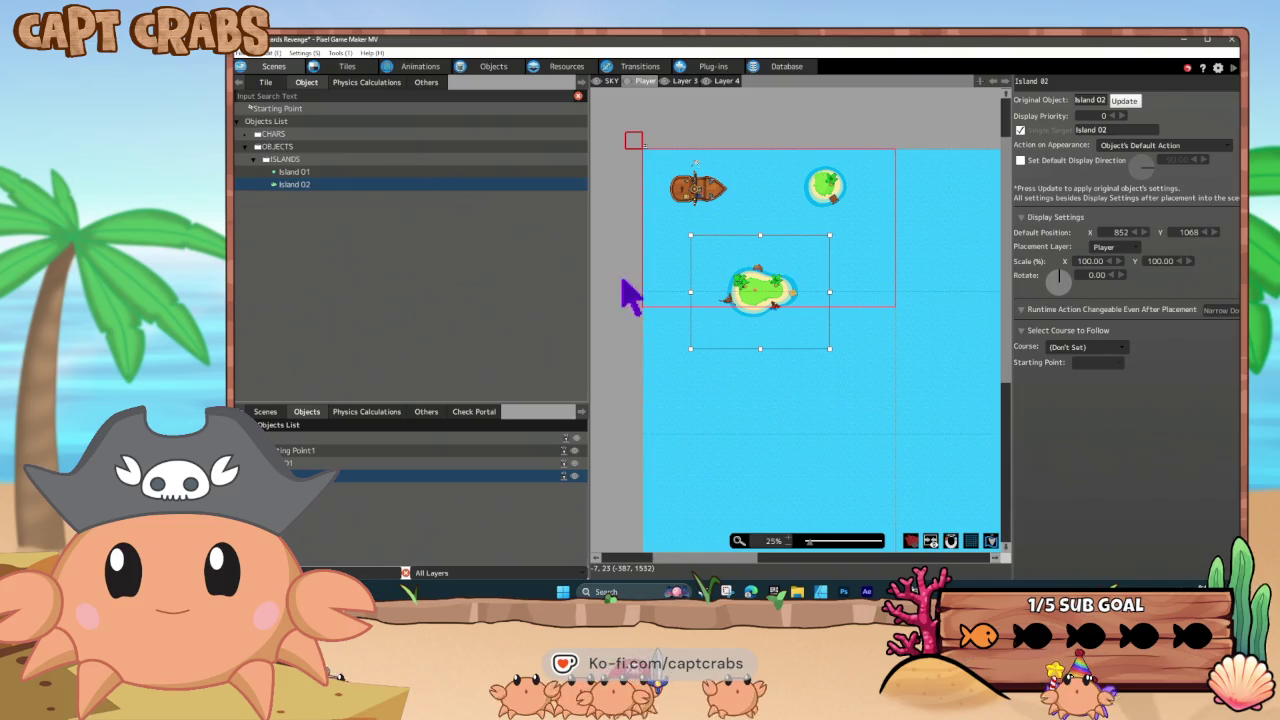
- Nudge Island 02 further left in the sea scene and start a test play
mouse_move(757, 298)
mouse_down()
mouse_move(694, 277)
mouse_move(720, 286)
mouse_up()
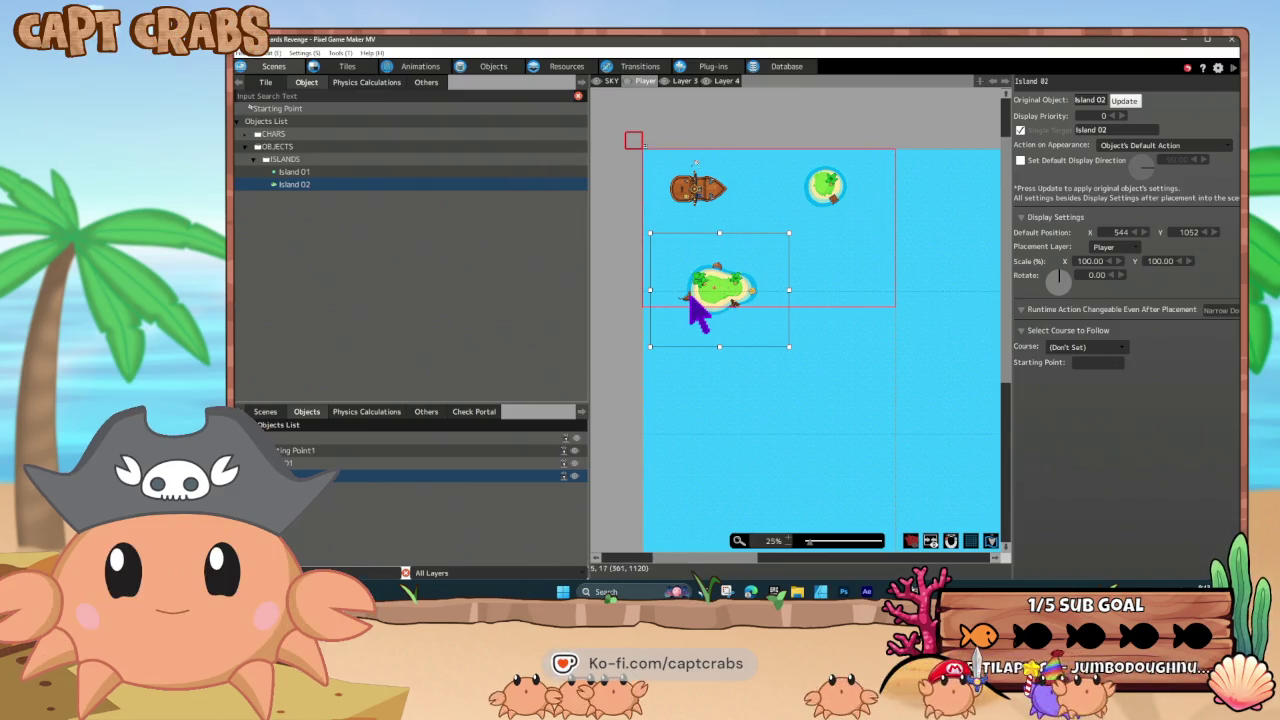
double_click(690, 298)
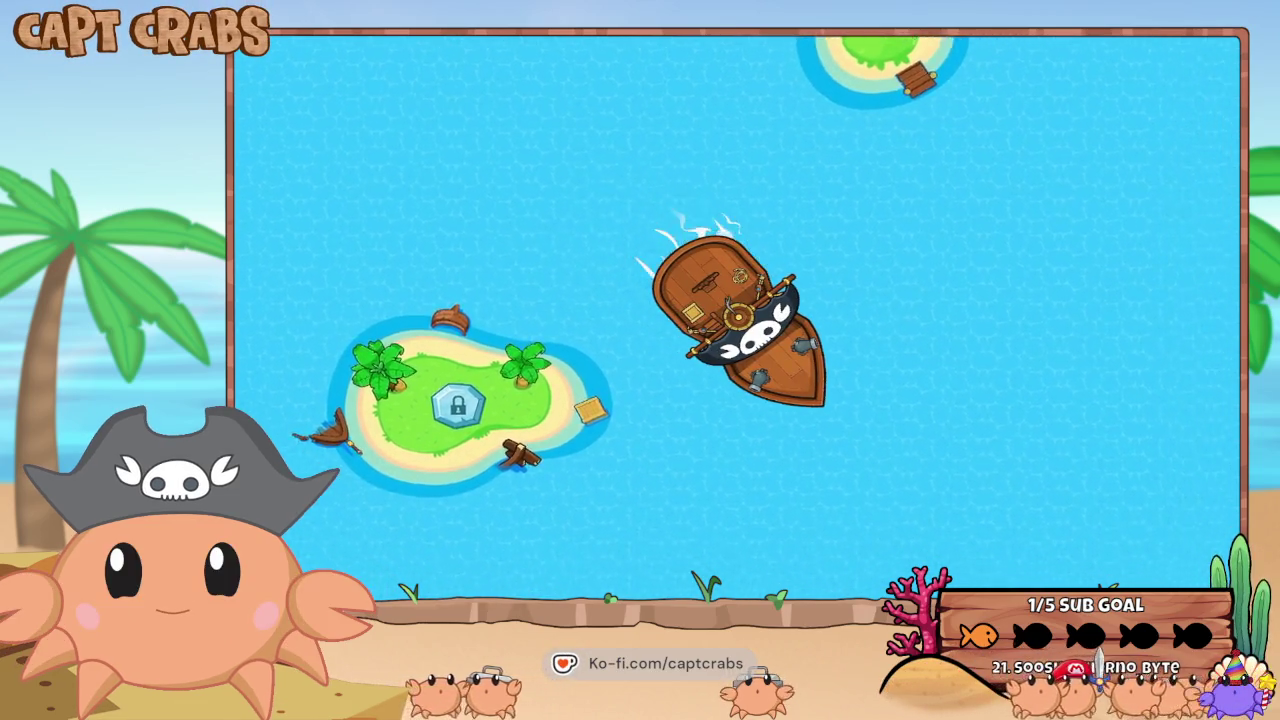
- Toggle the debug menu twice, close the test play window, and deselect Island 02 on the canvas
key(F1)
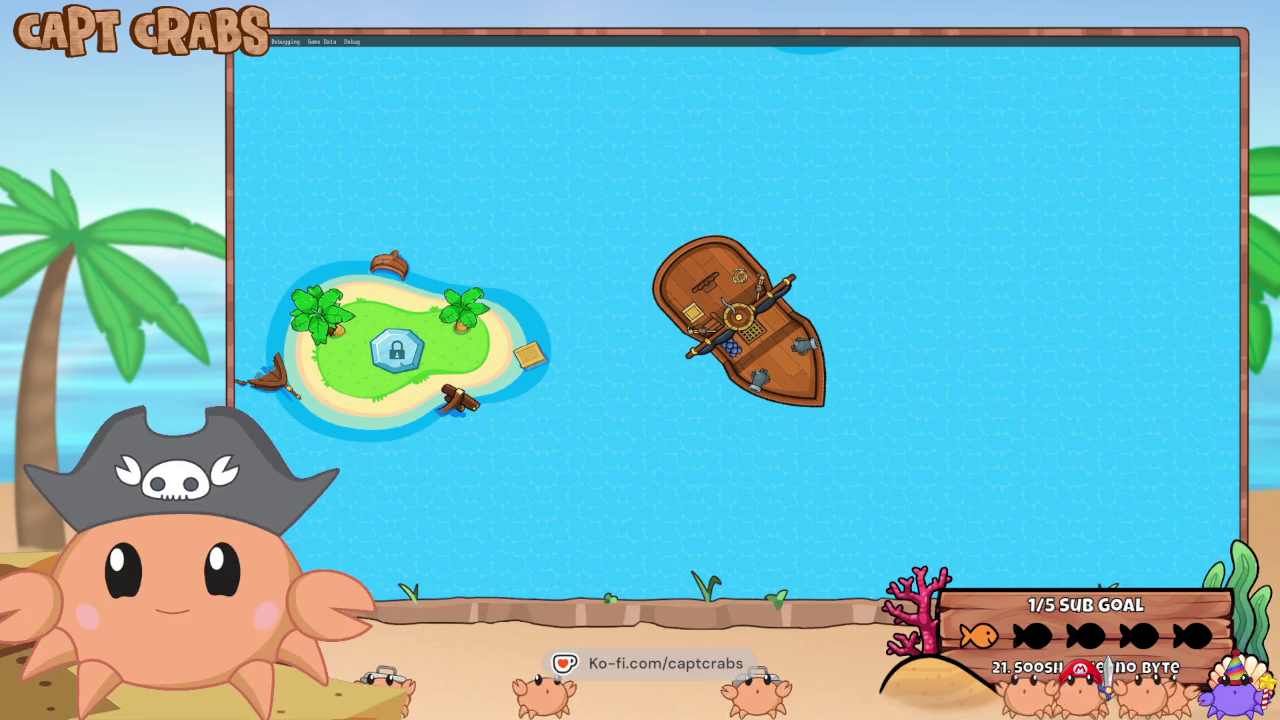
key(F1)
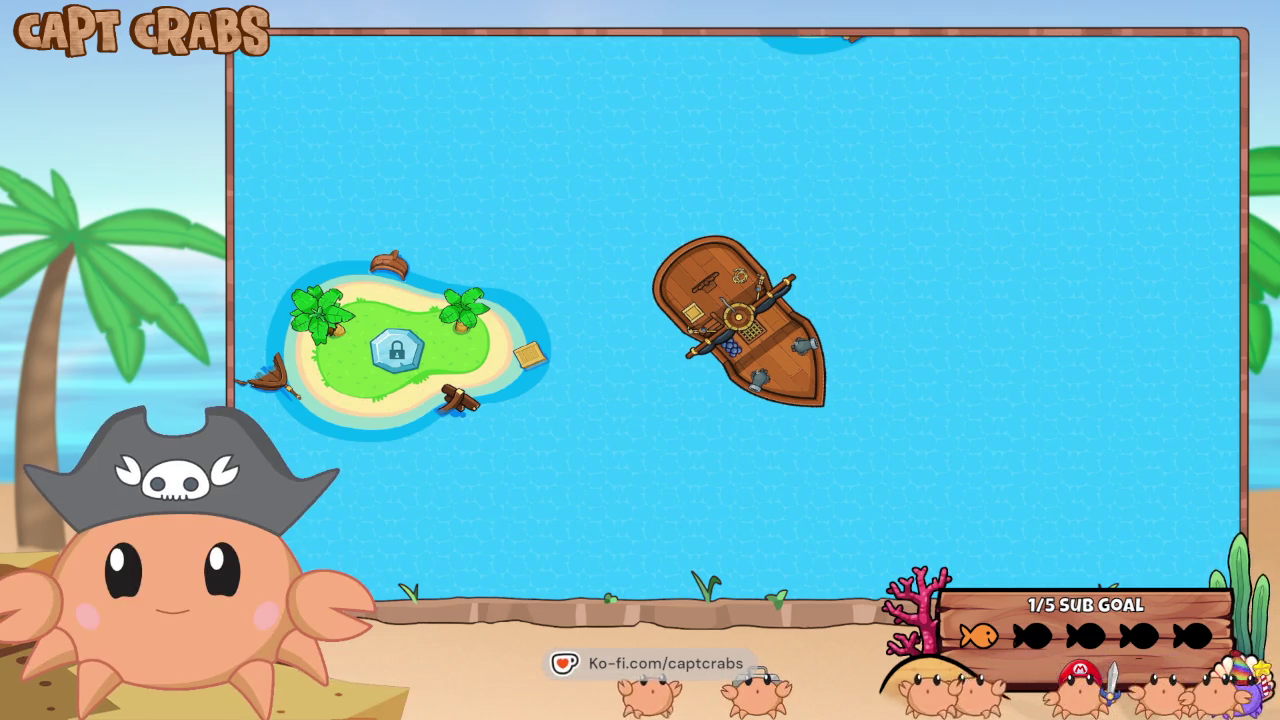
key(F1)
key(F1)
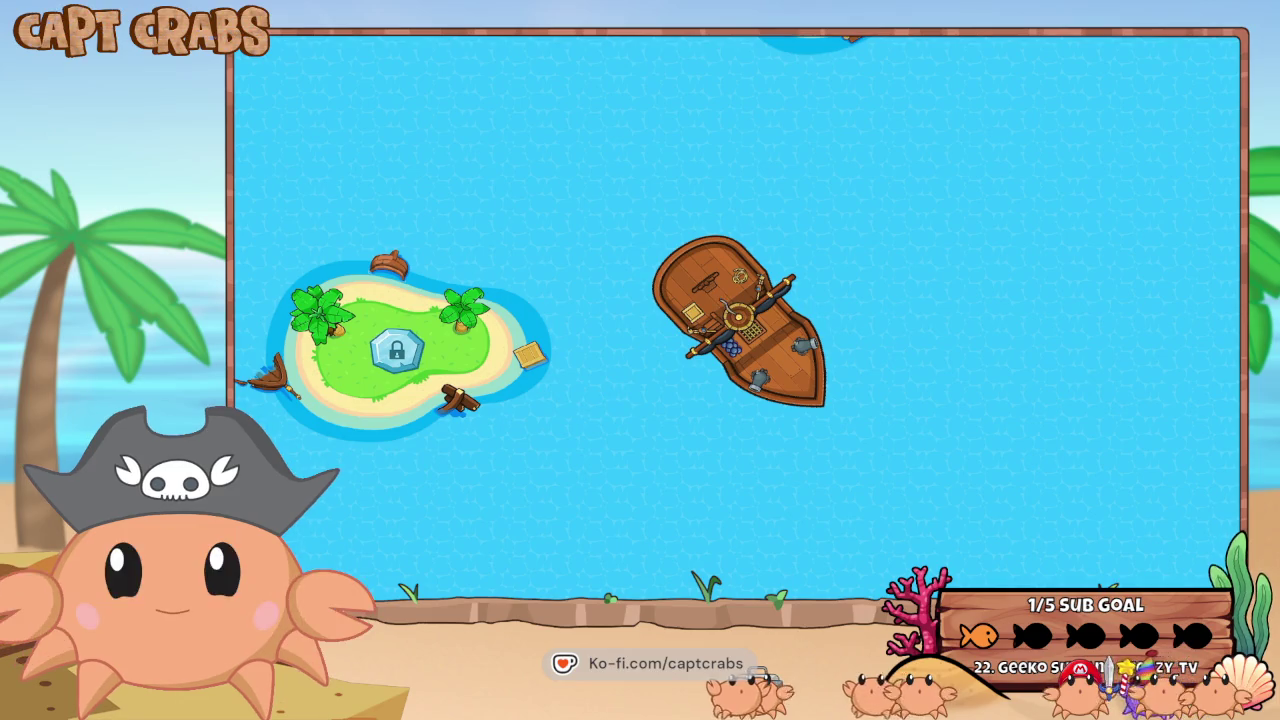
key(F1)
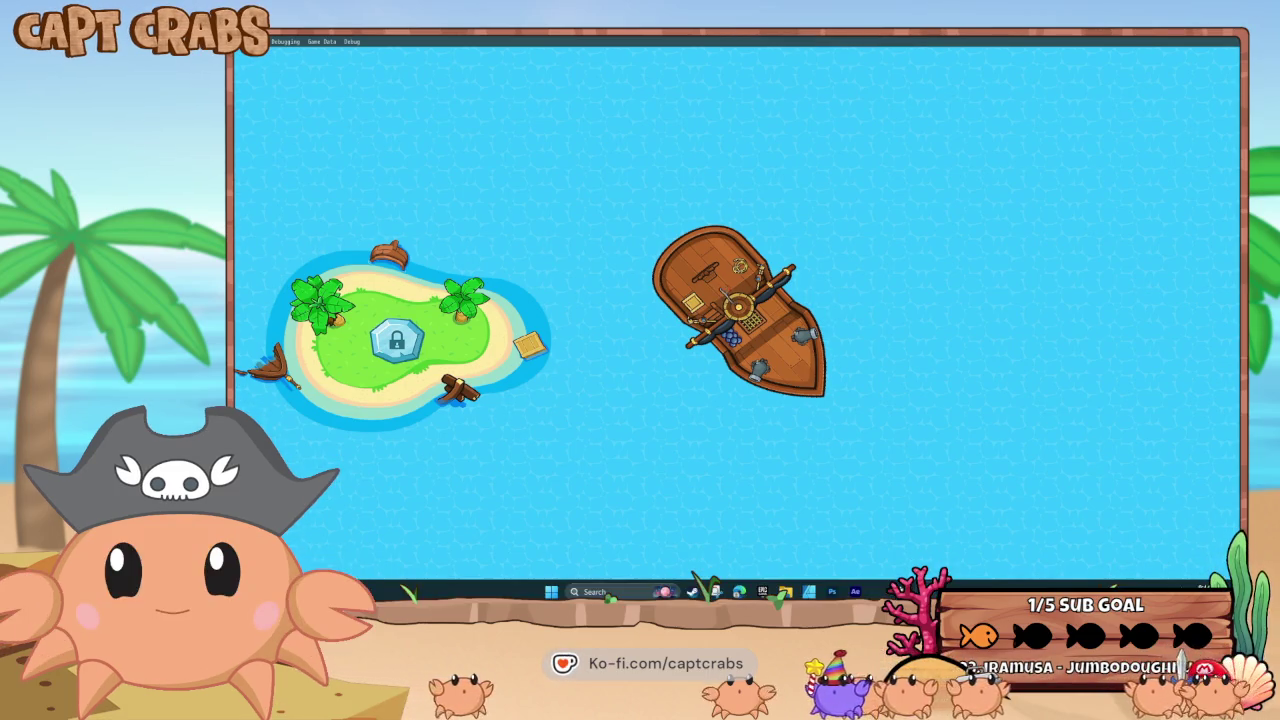
key(alt+F4)
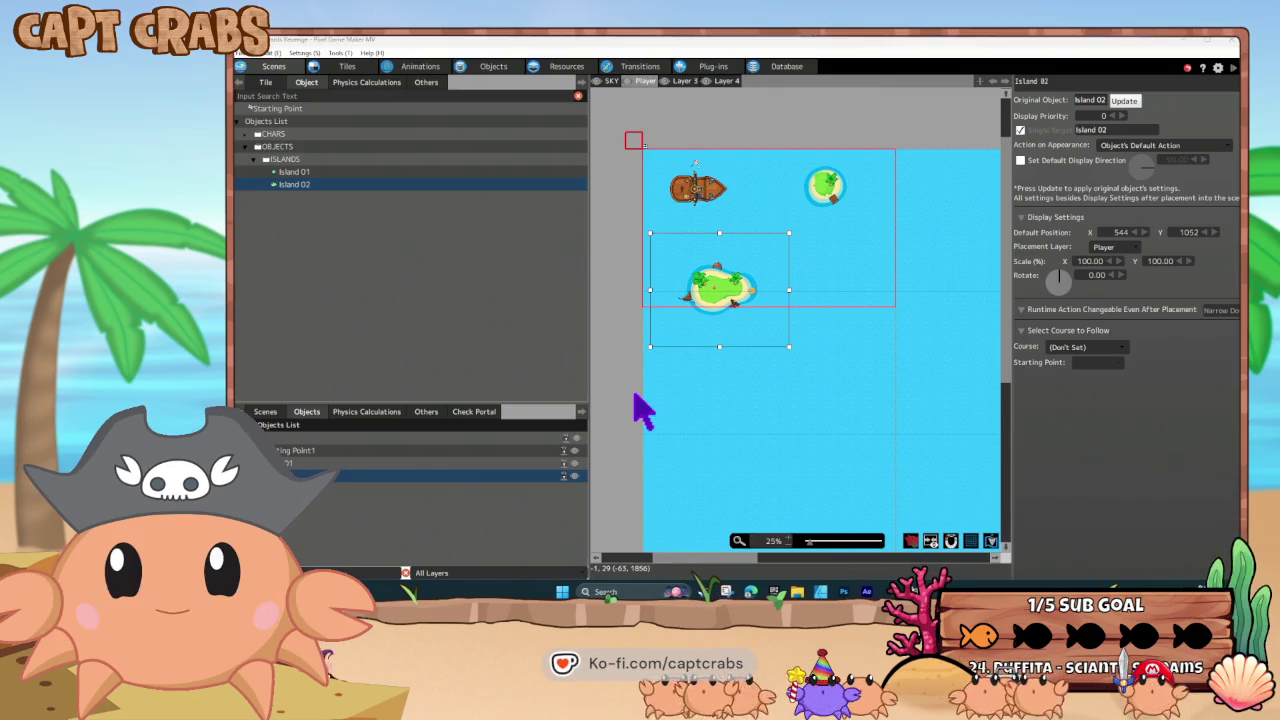
click(634, 394)
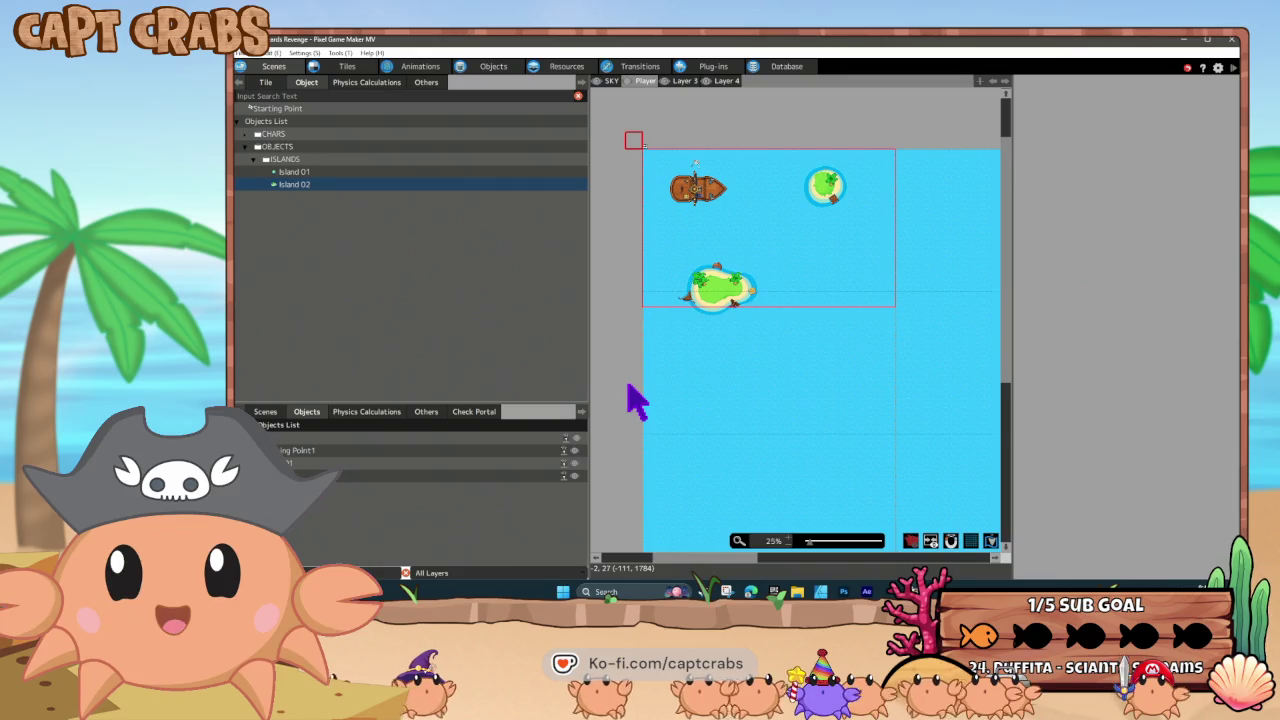
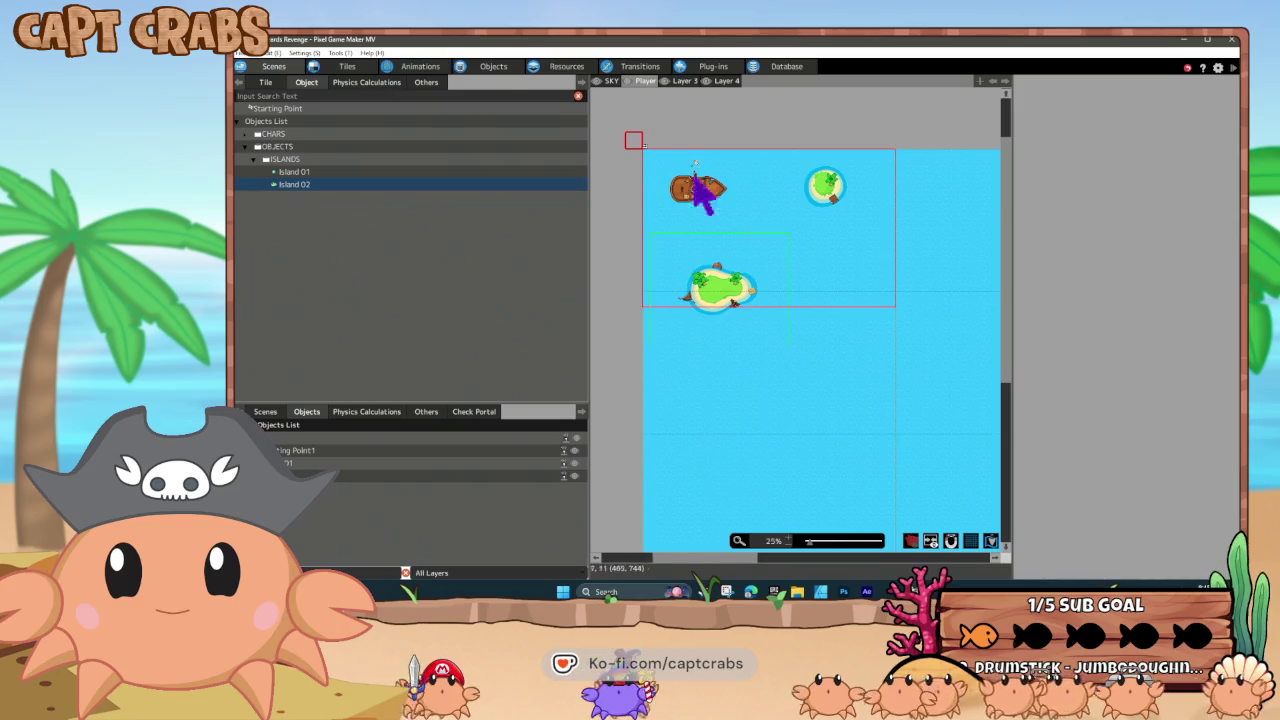
- Inspect the TOUCHED and LOCKED states in Island 02's action program
click(490, 67)
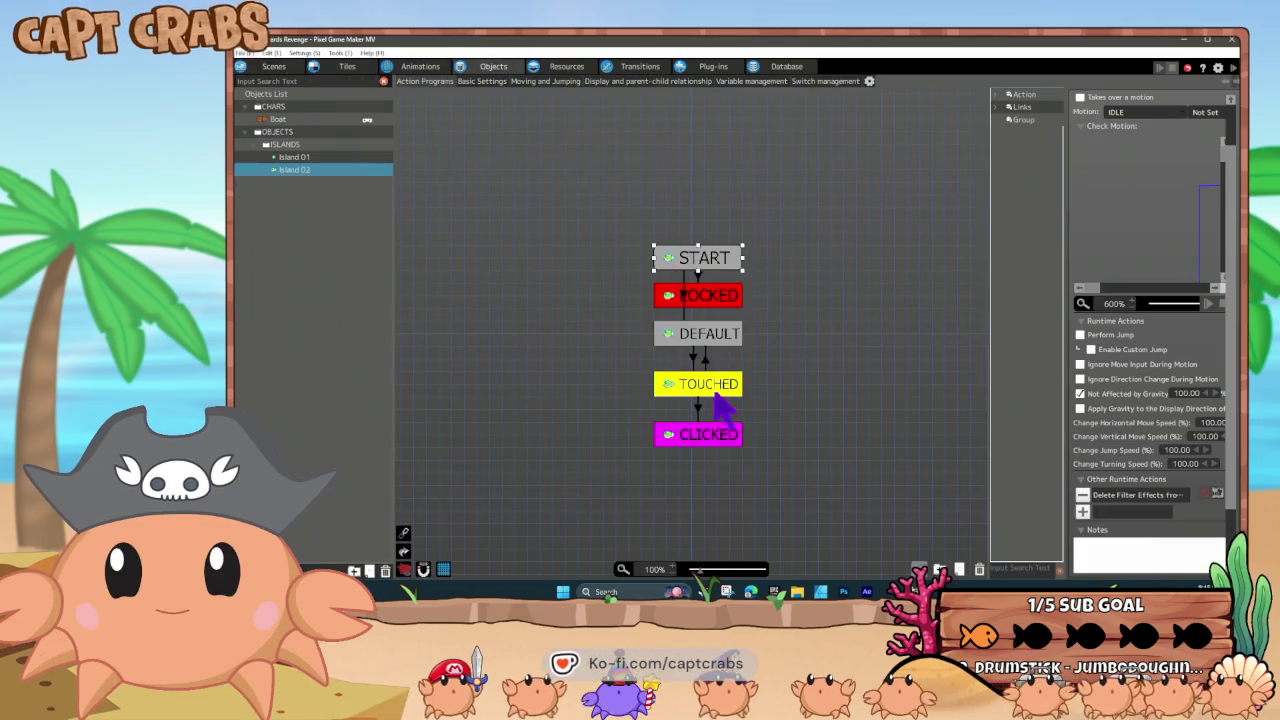
click(724, 390)
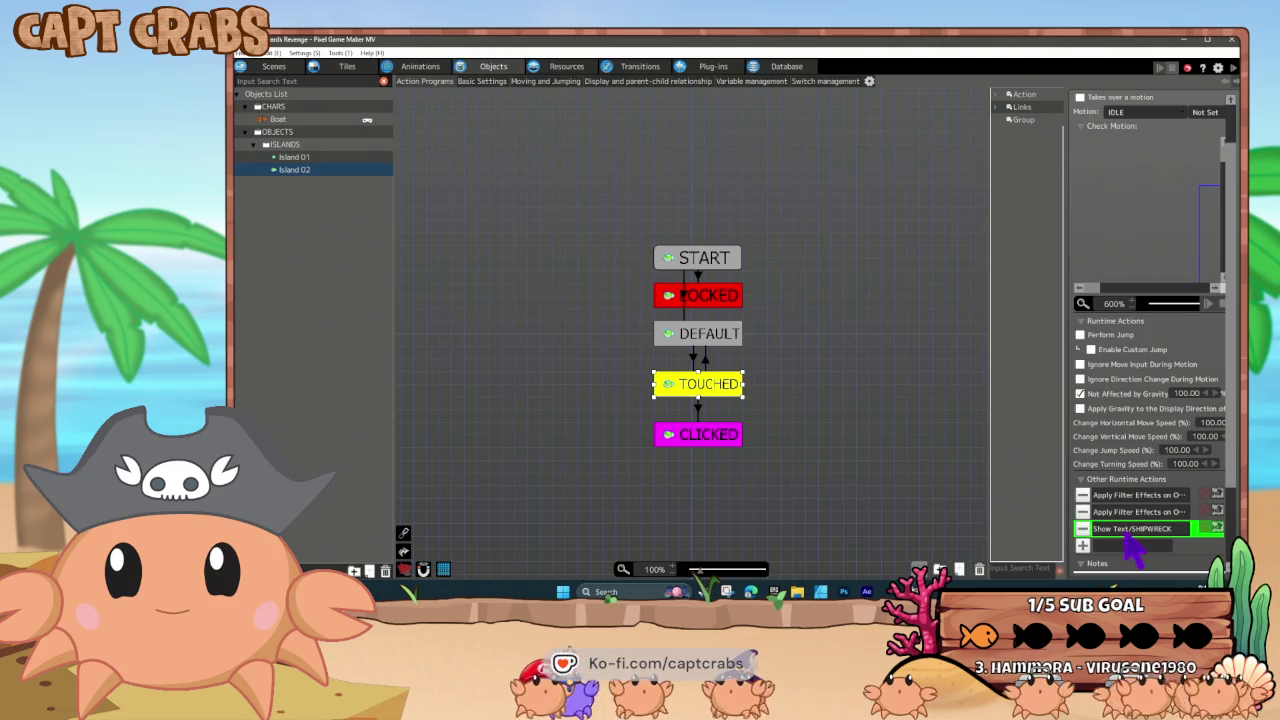
click(716, 298)
- Paste a SHIPWRECK show-text action into LOCKED and launch a test play with F5
key(ctrl+v)
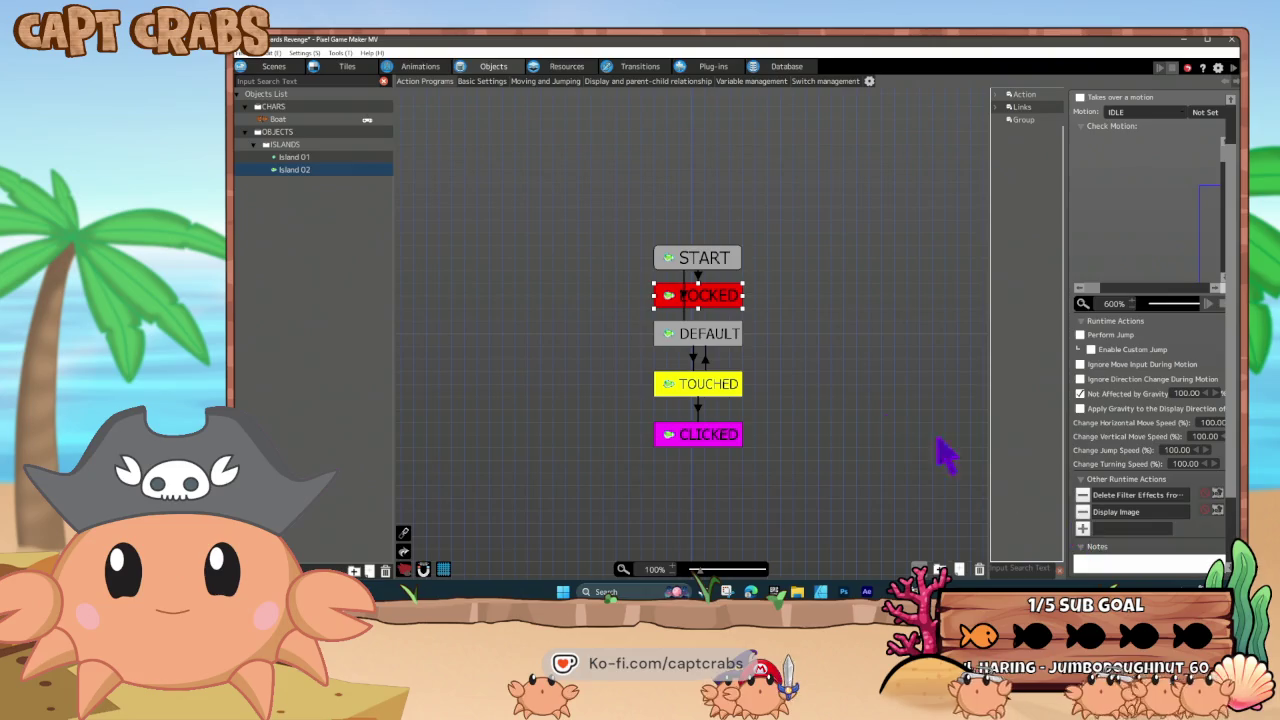
click(785, 352)
key(F5)
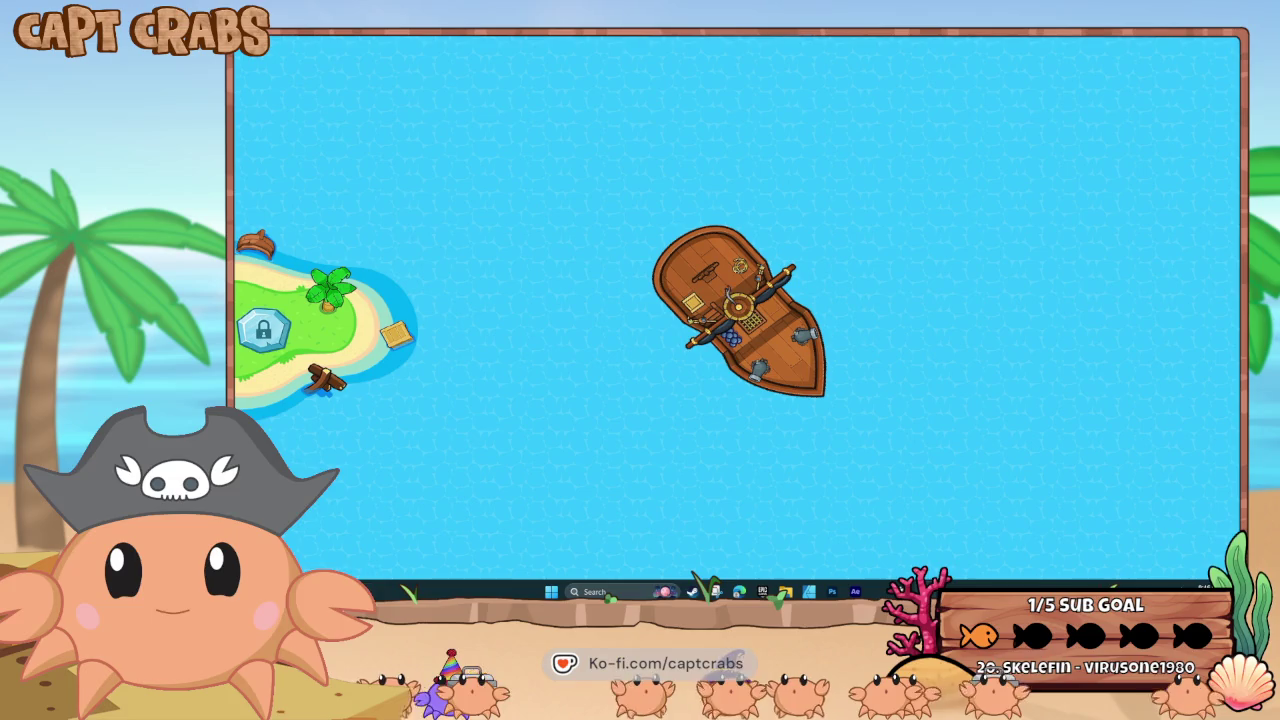
- Close the test-play game window from its taskbar menu
right_click(925, 591)
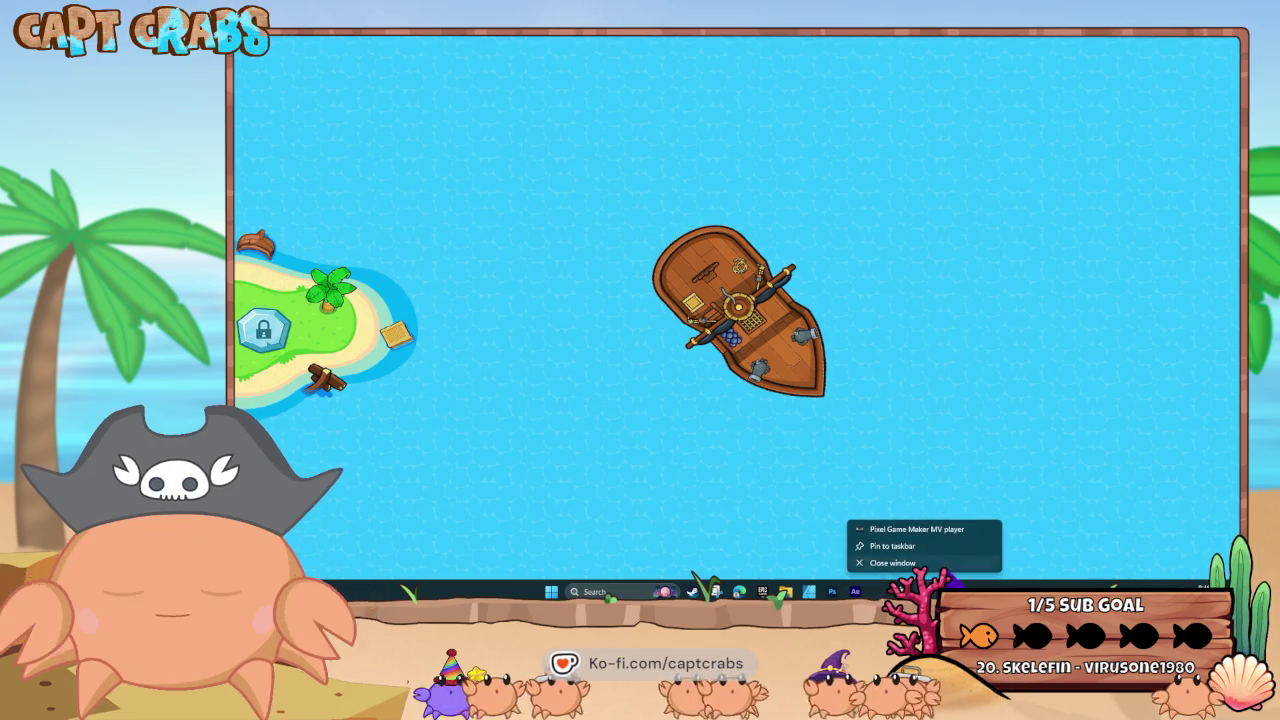
click(880, 568)
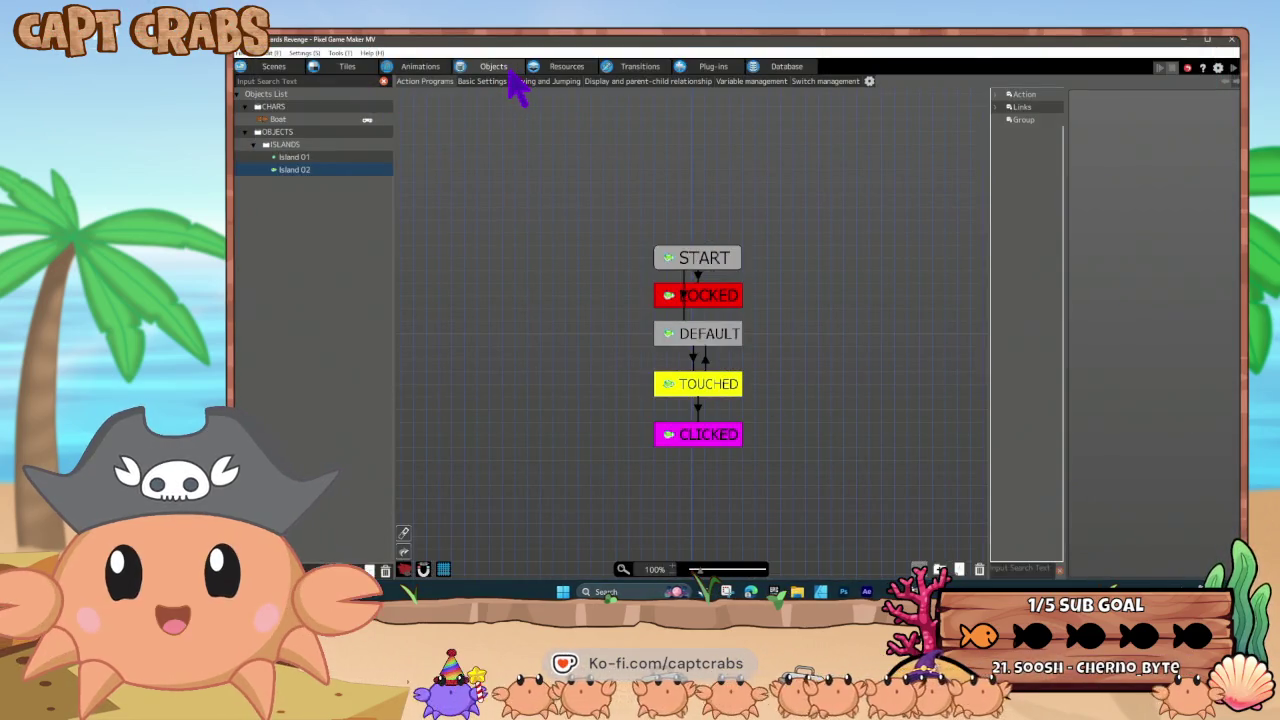
- Add a new folder to the objects list and rename it GUI
right_click(243, 218)
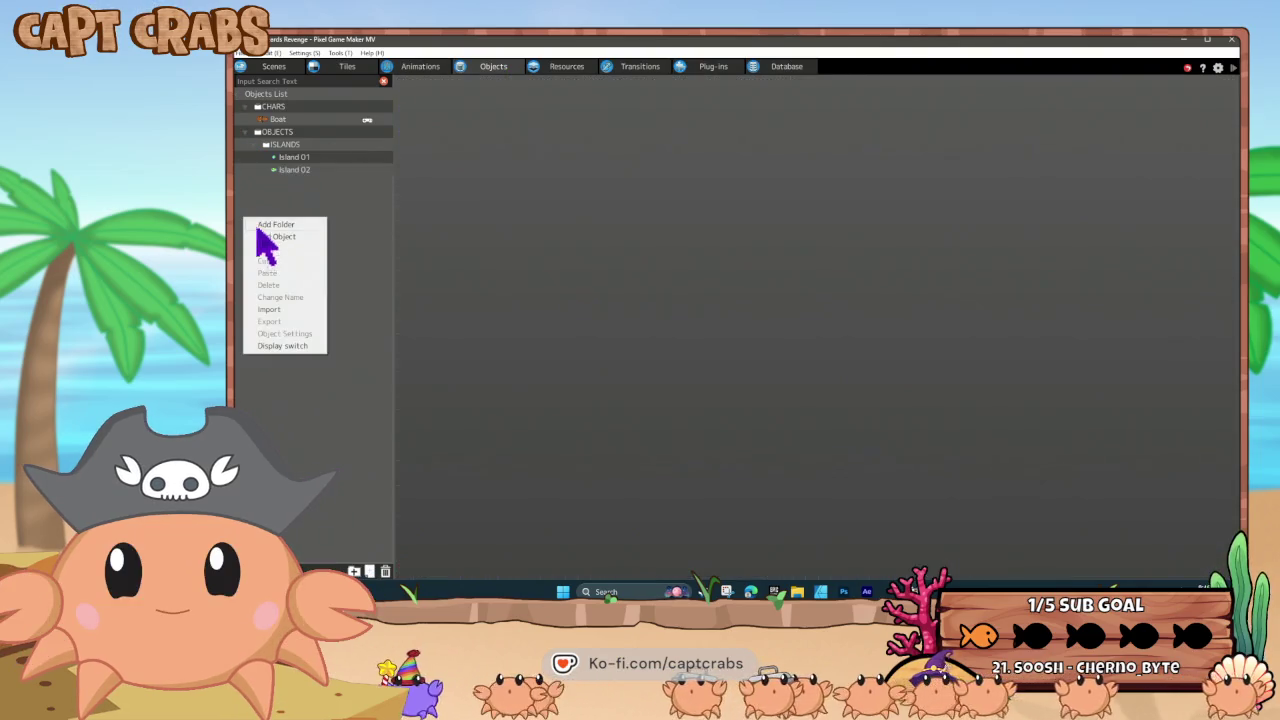
click(274, 225)
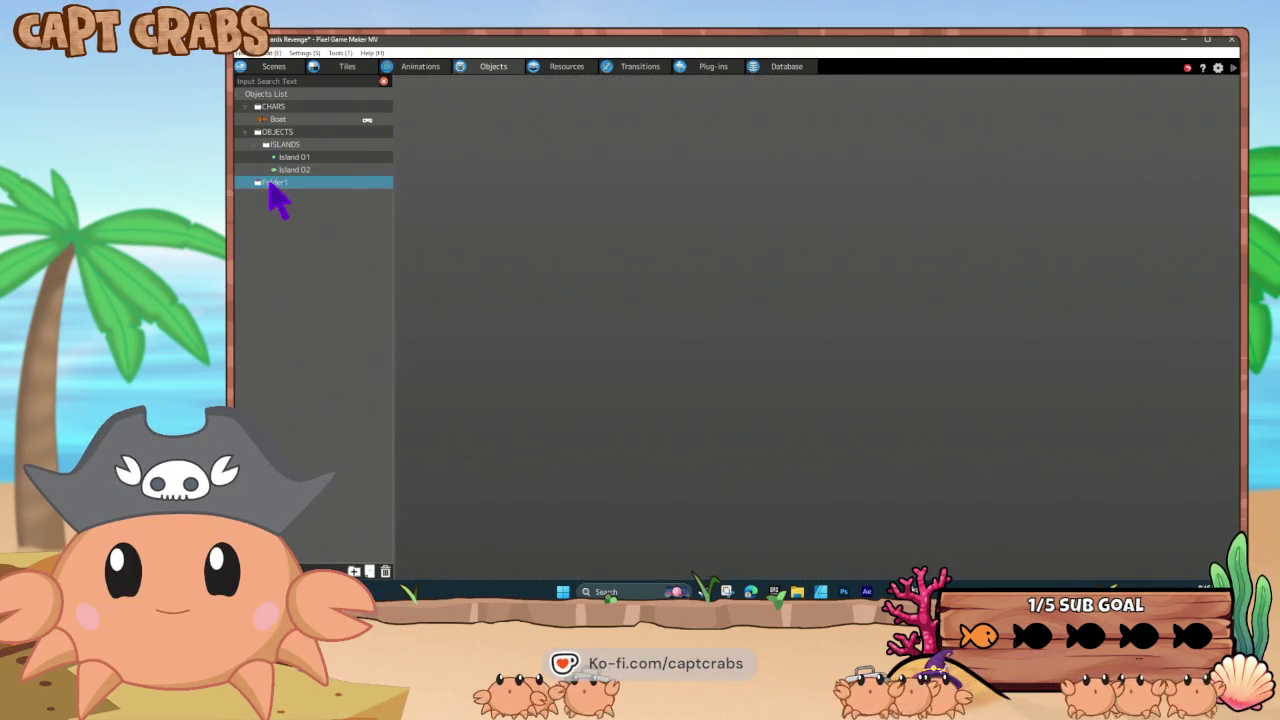
right_click(272, 185)
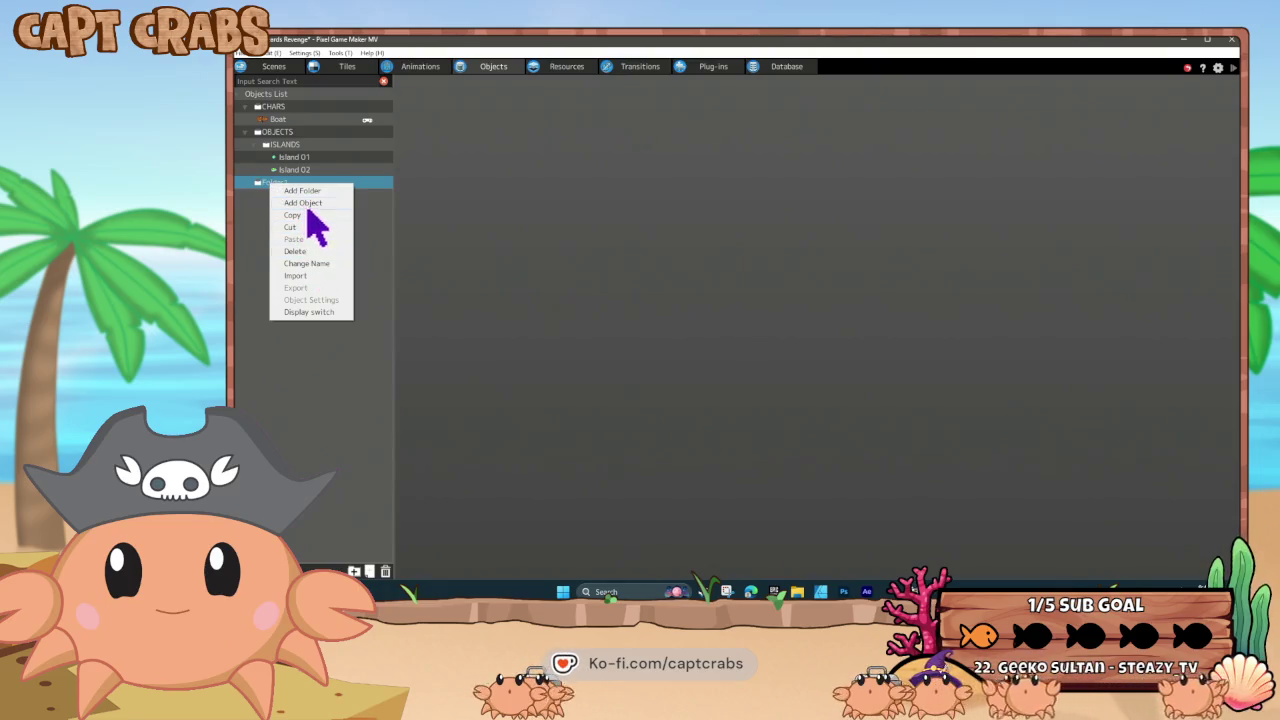
click(312, 265)
text(GUI)
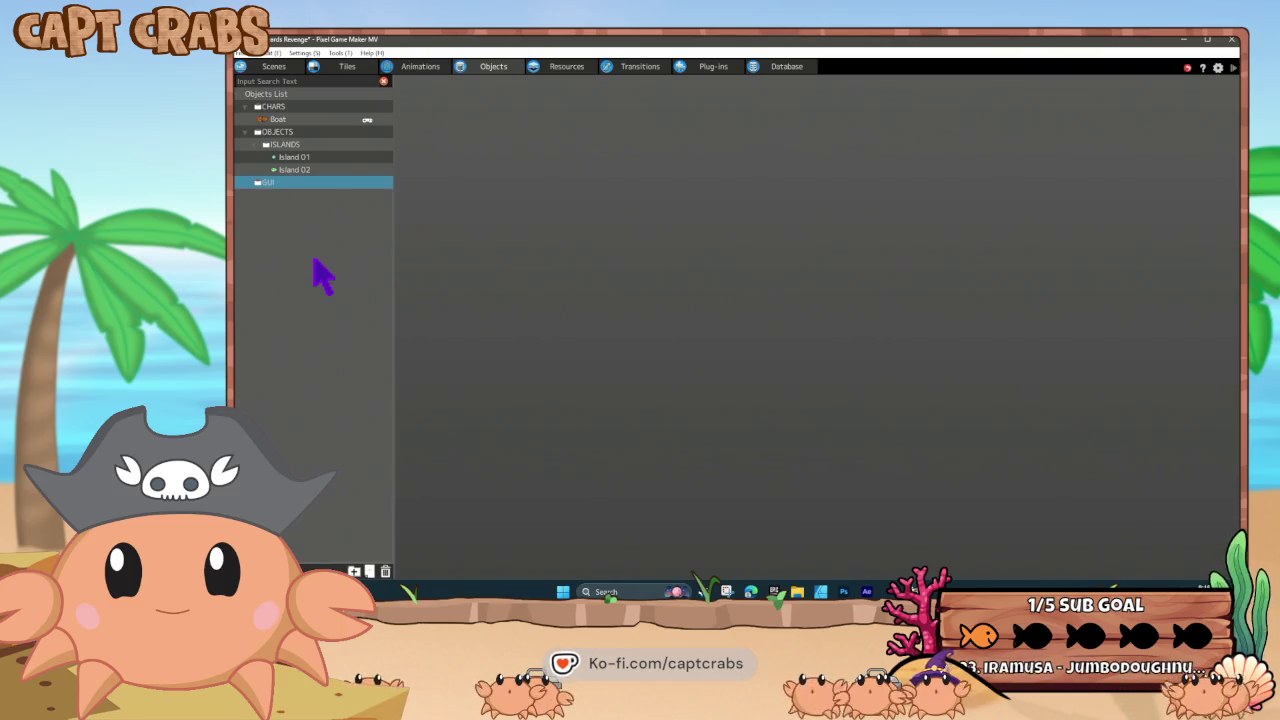
- Create a new object named ZOOMER inside the GUI folder
right_click(306, 188)
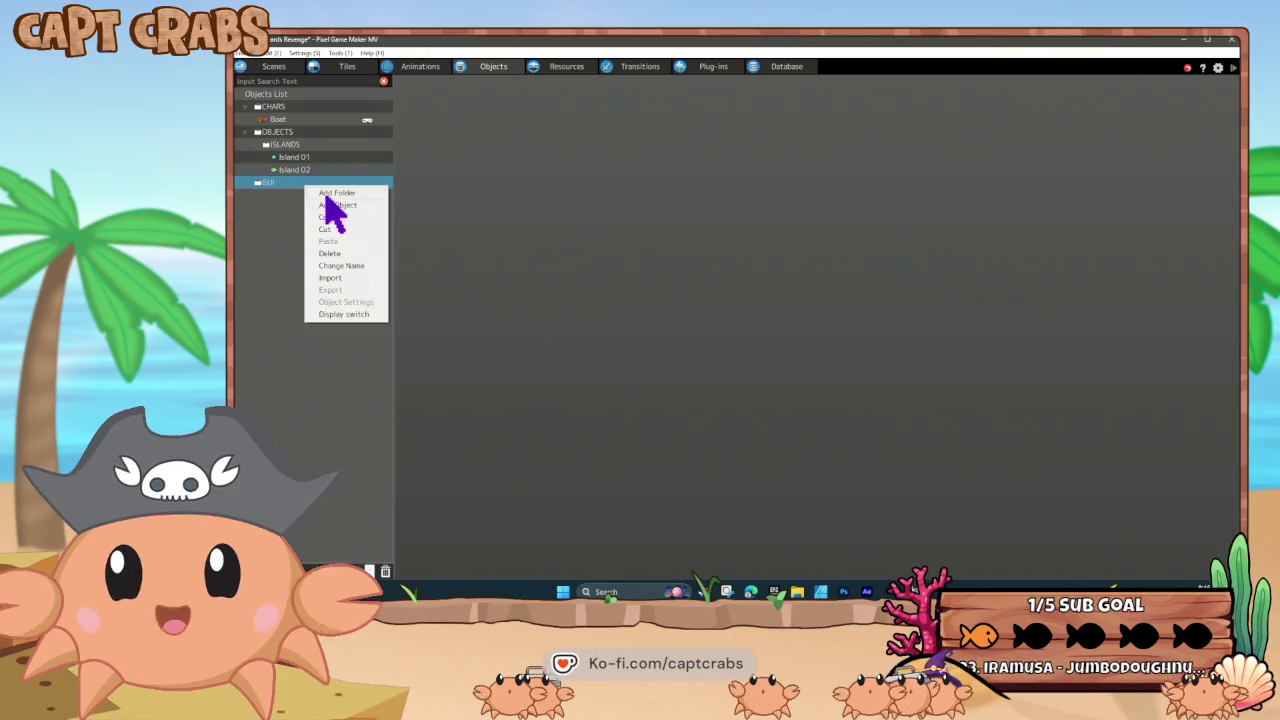
click(336, 206)
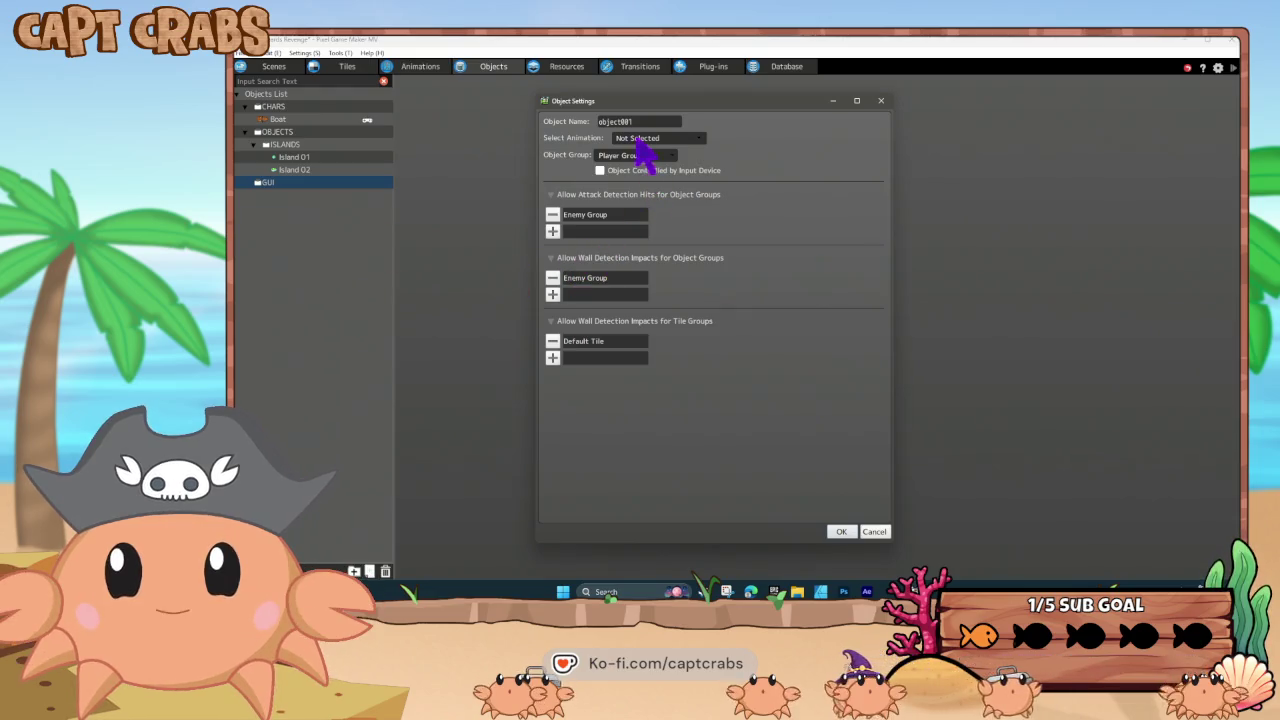
double_click(598, 120)
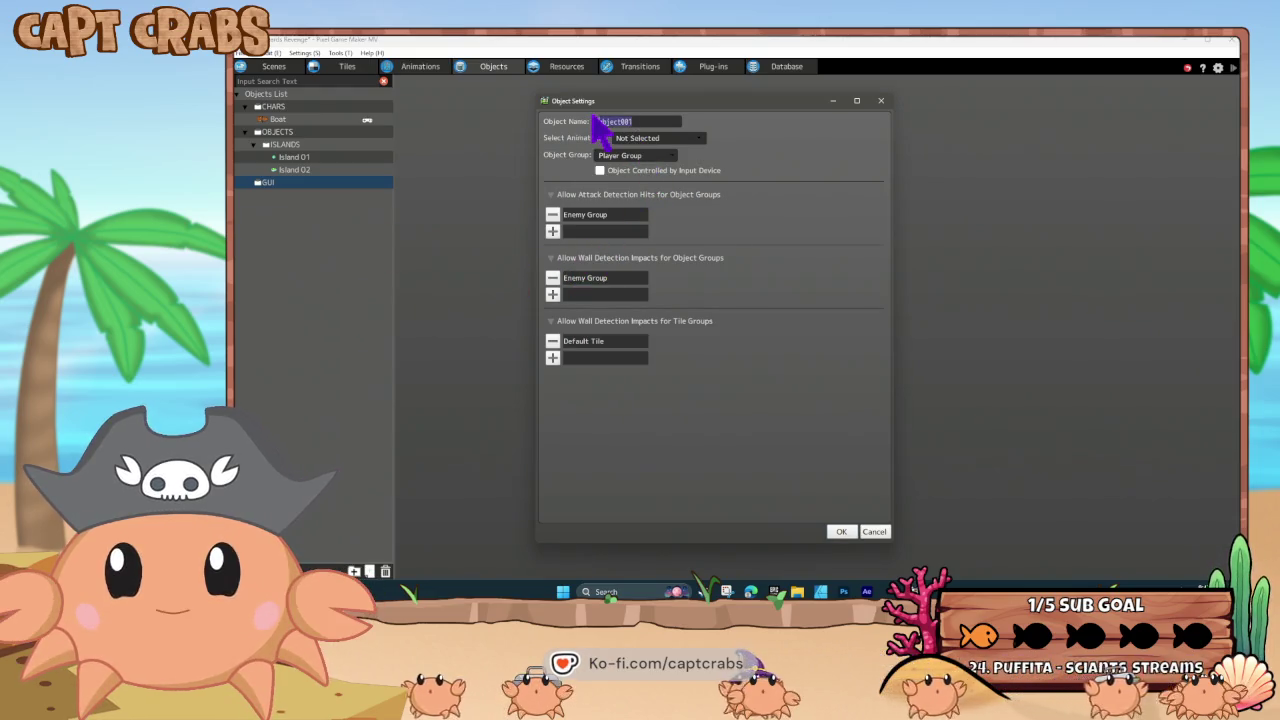
text(OWER)
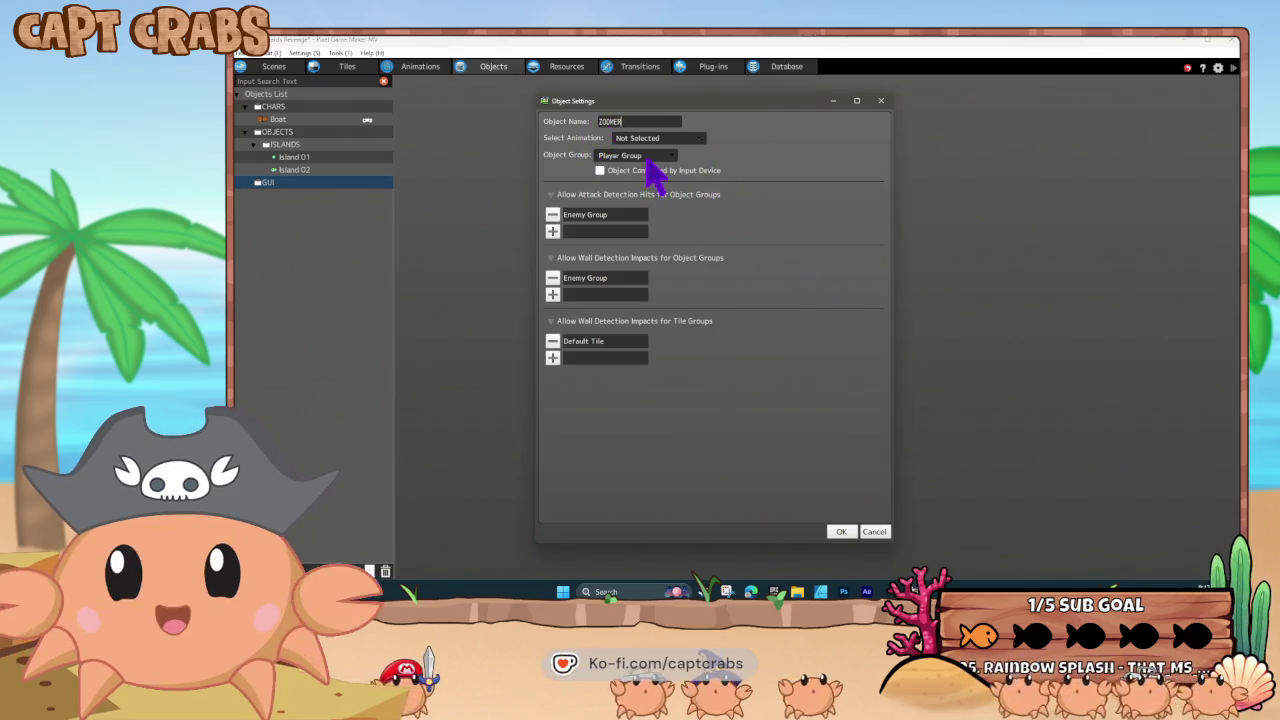
click(841, 531)
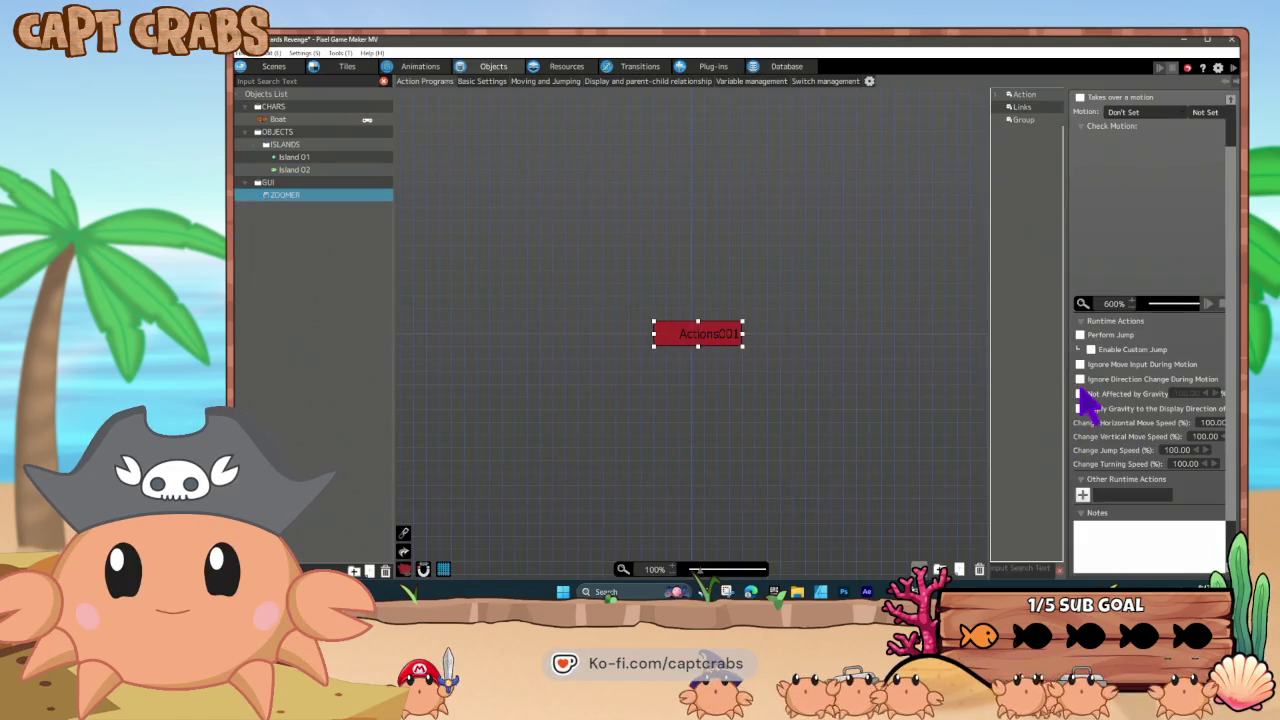
- Make Actions001 ignore gravity, duplicate it below, and link the original to the copy
click(731, 345)
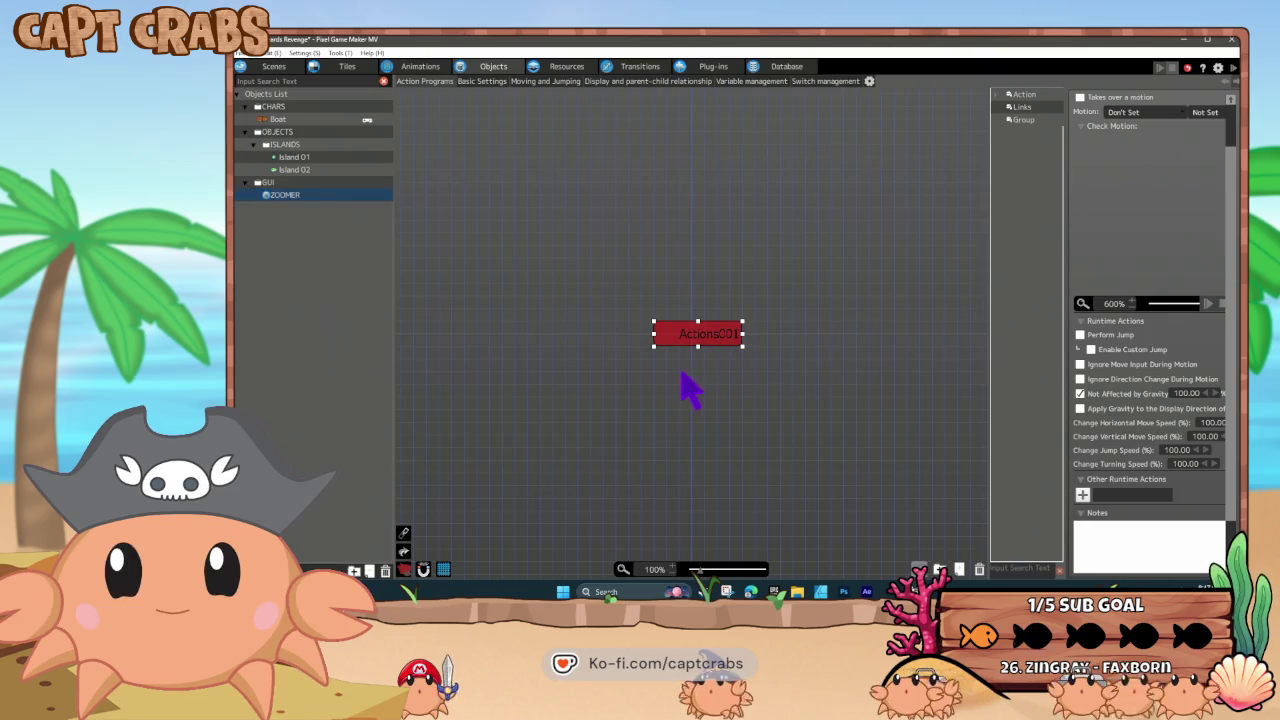
key(ctrl+c)
key(ctrl+v)
mouse_move(682, 370)
mouse_down()
mouse_move(670, 368)
mouse_move(681, 359)
mouse_move(688, 394)
mouse_up()
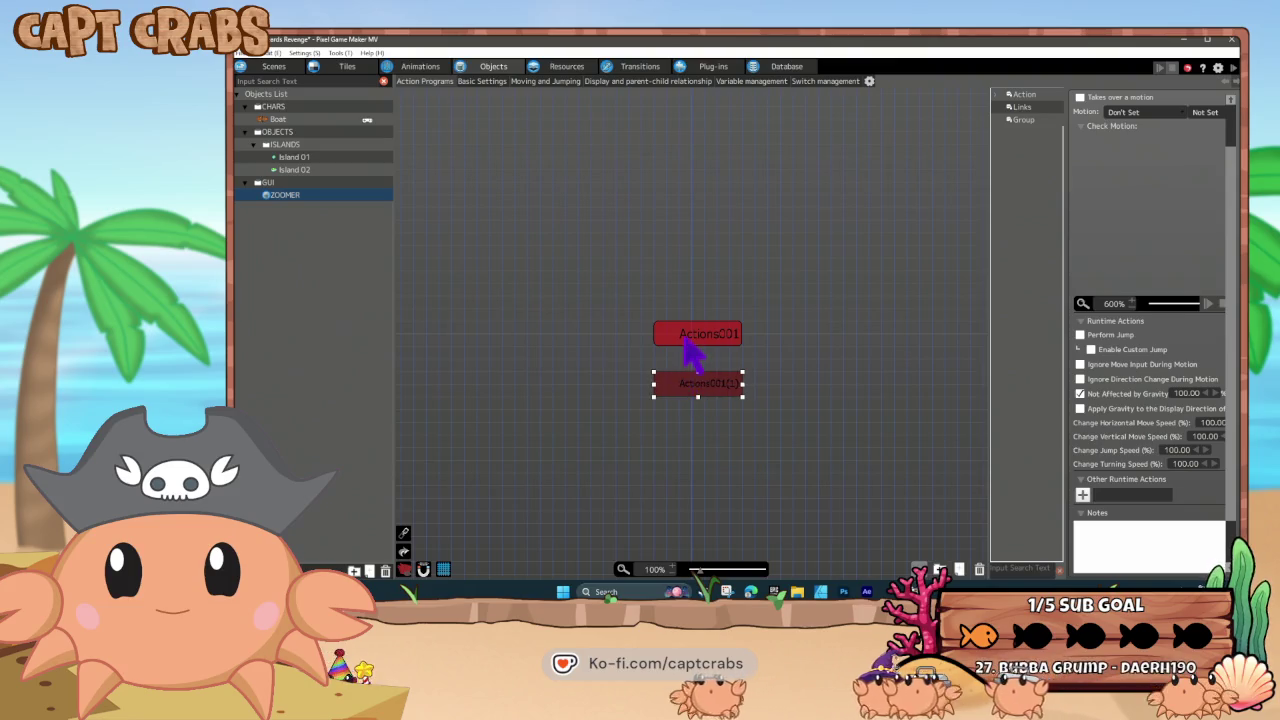
right_click(684, 337)
click(712, 353)
click(687, 385)
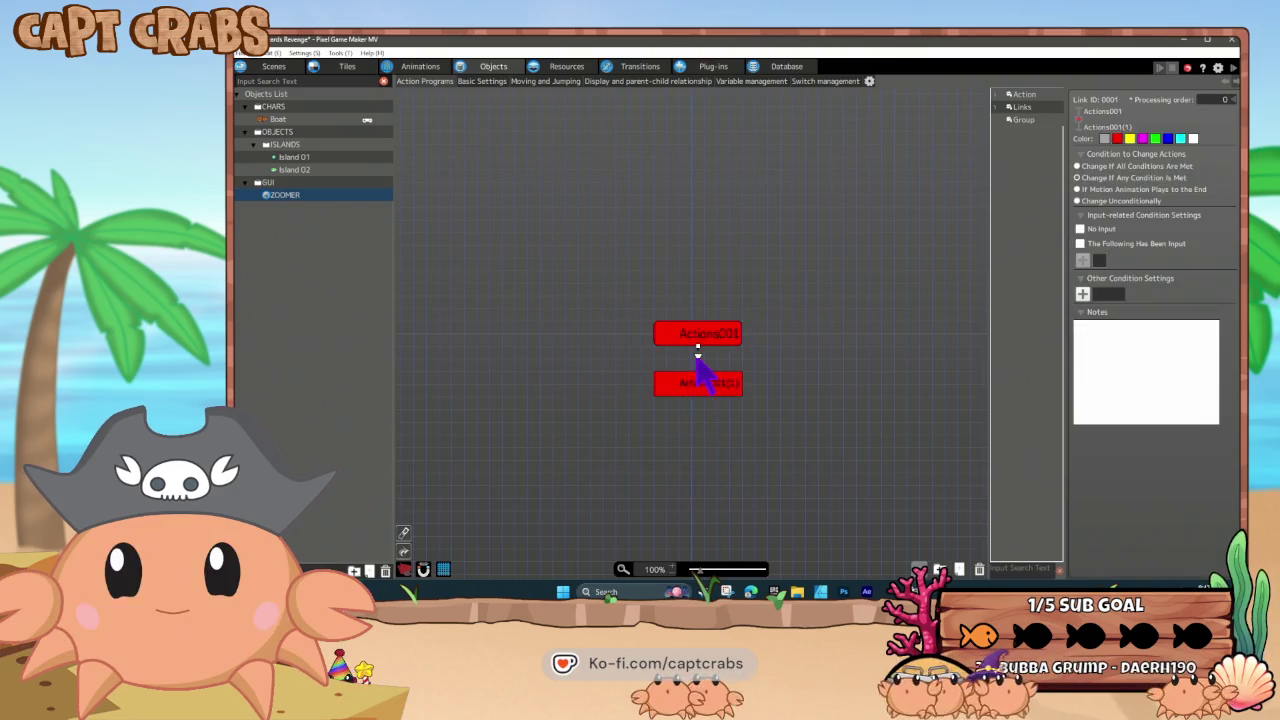
click(742, 357)
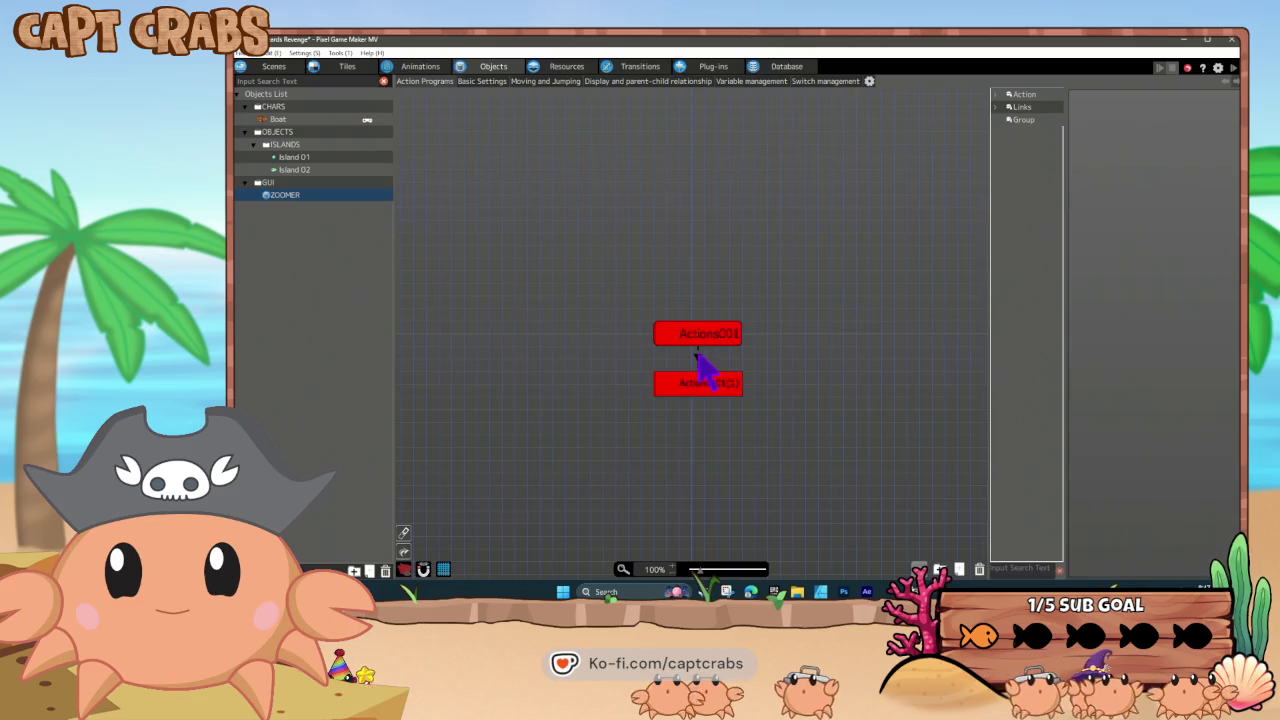
- Give the link a Control Key Y input condition and start a runtime action on the lower state
click(697, 353)
click(1084, 260)
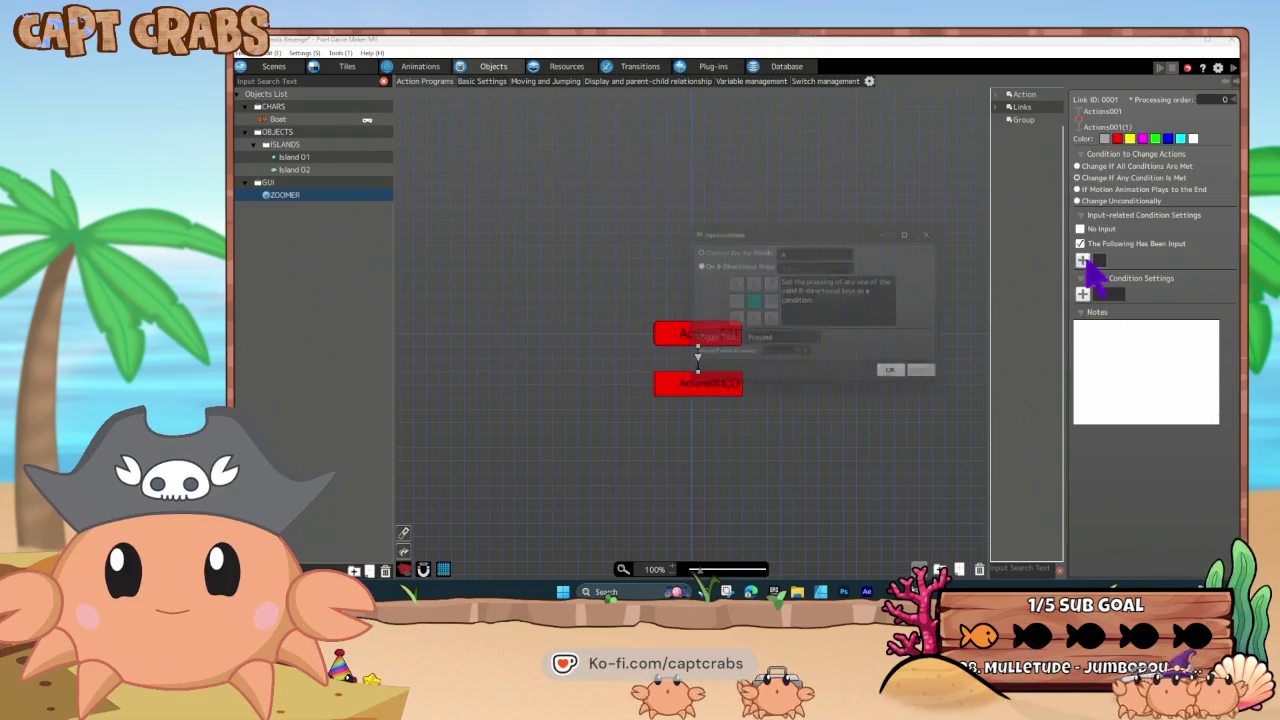
click(818, 252)
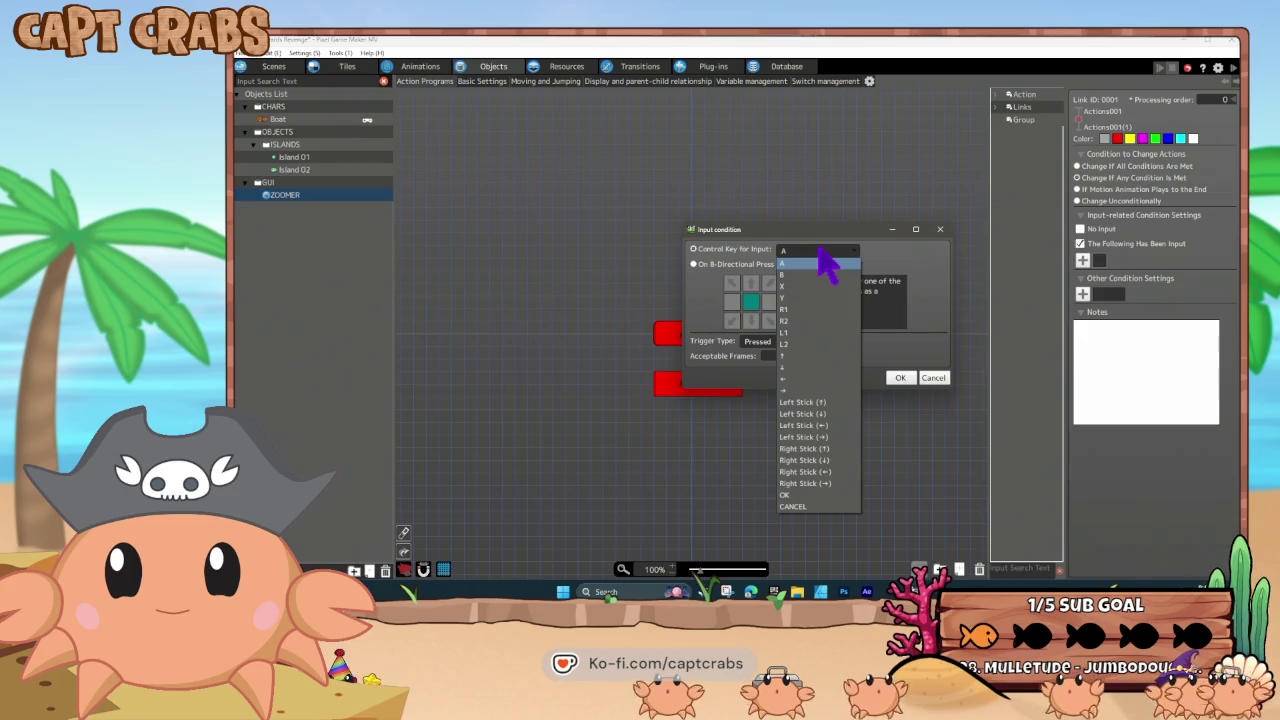
click(815, 297)
click(898, 379)
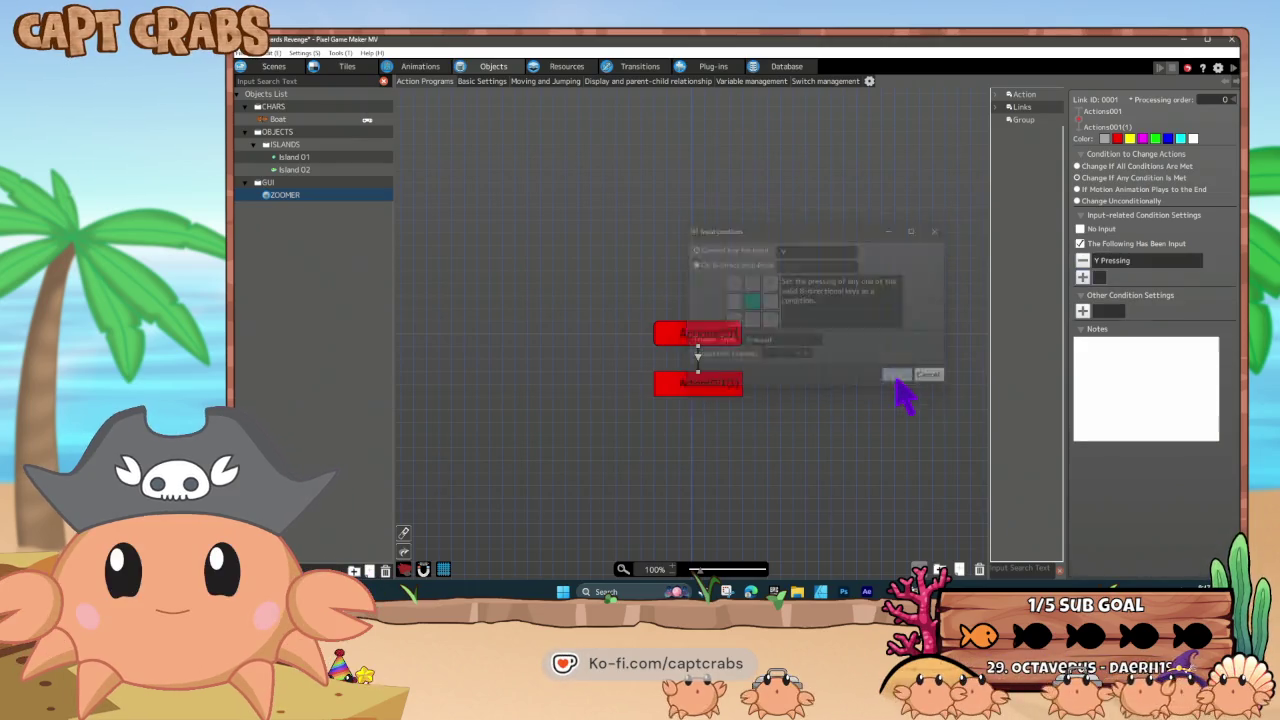
click(703, 389)
click(1082, 494)
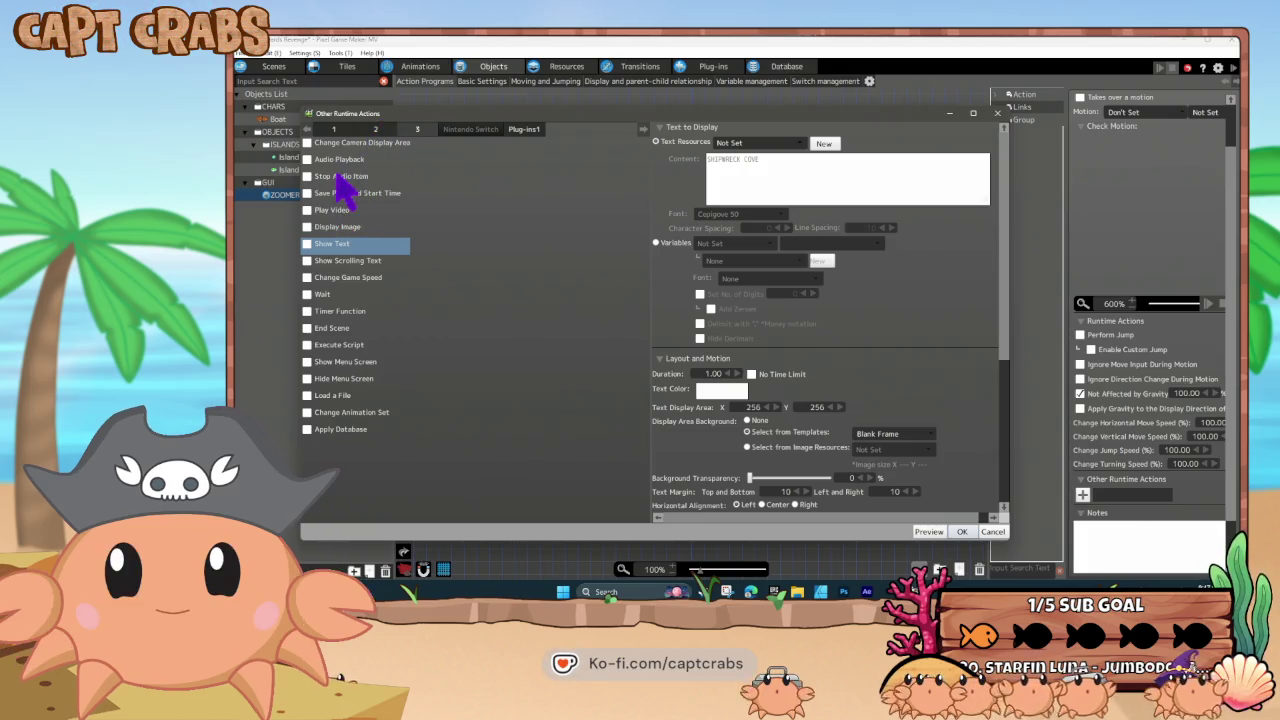
- Set the lower state's camera display area change to 300% on X and Y
click(380, 131)
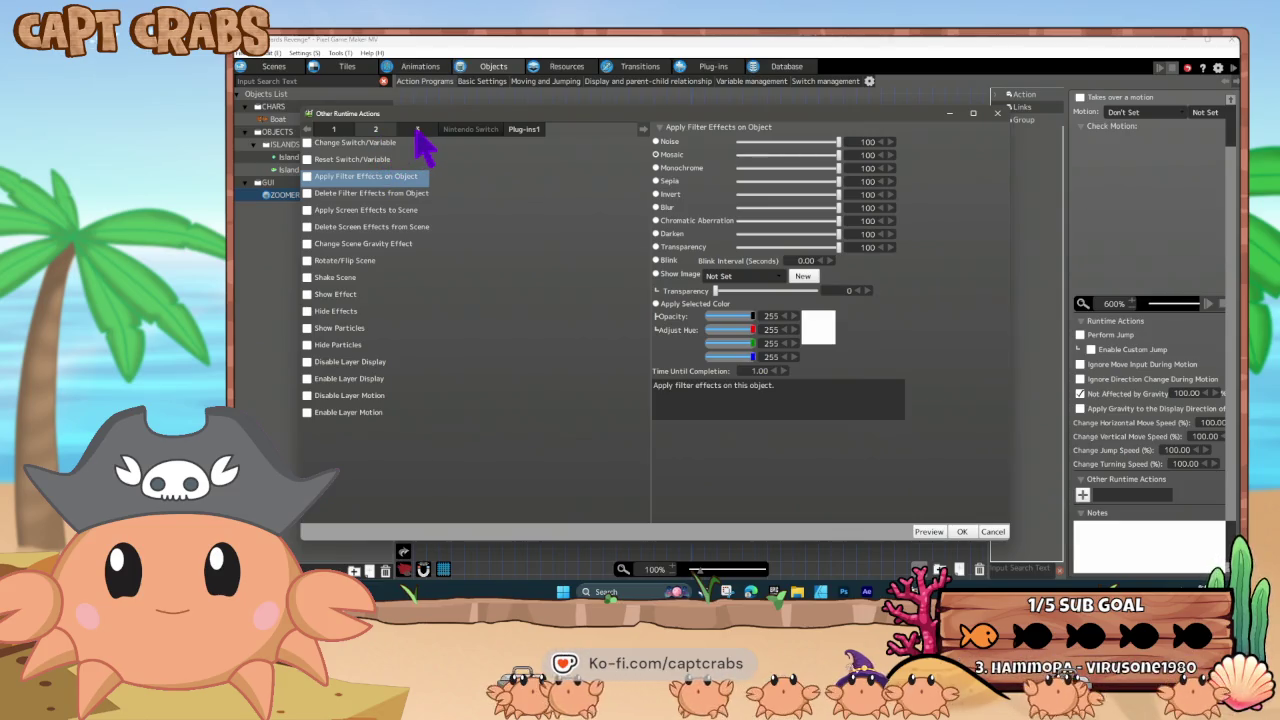
click(307, 210)
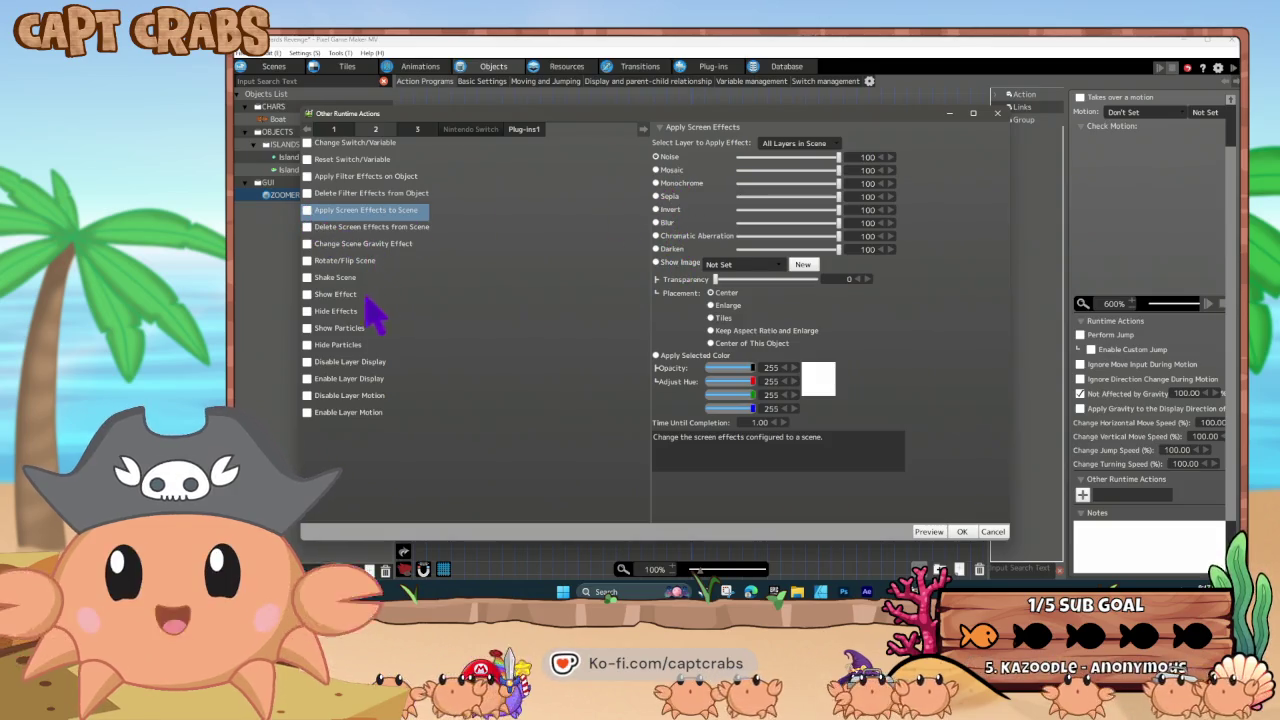
click(416, 129)
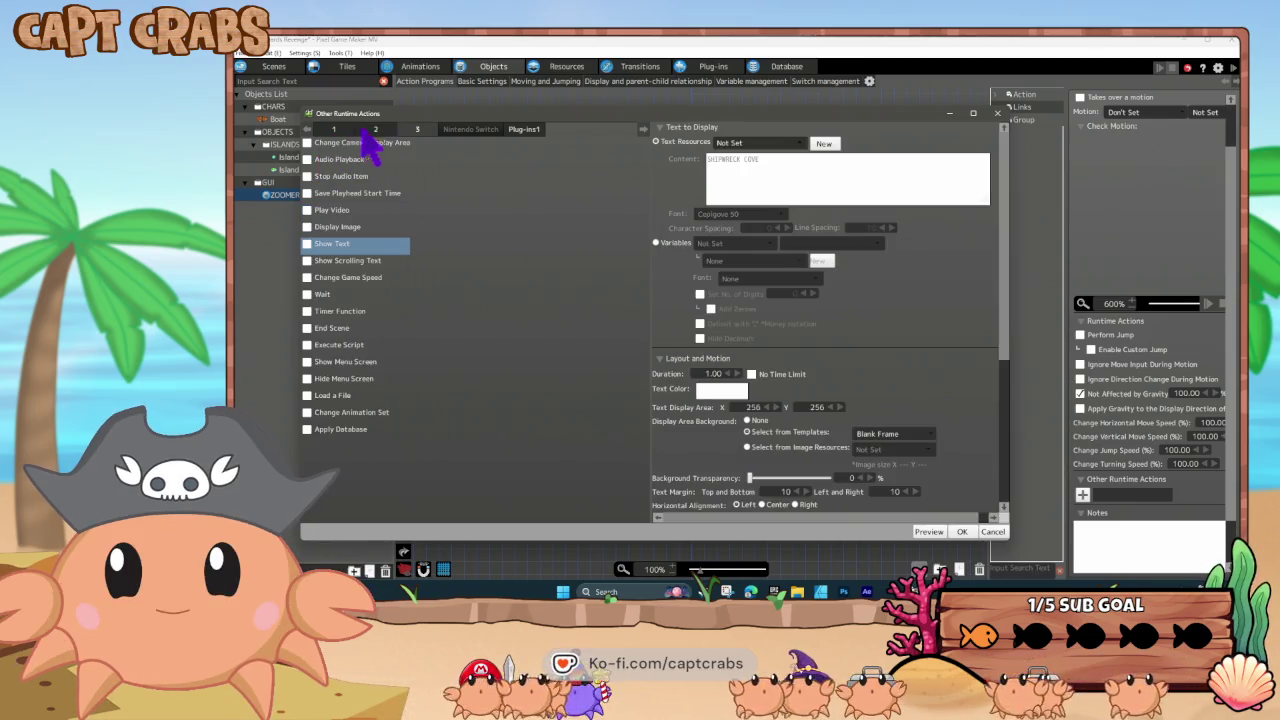
click(378, 143)
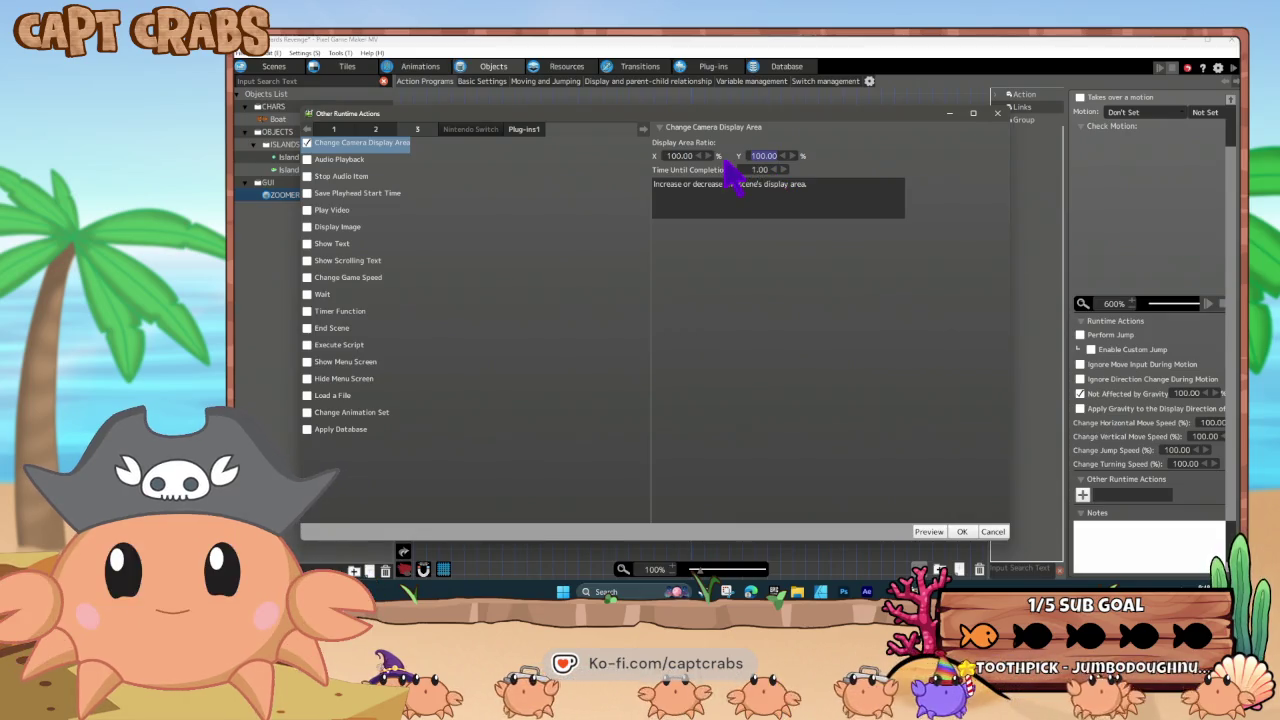
text(300)
click(667, 156)
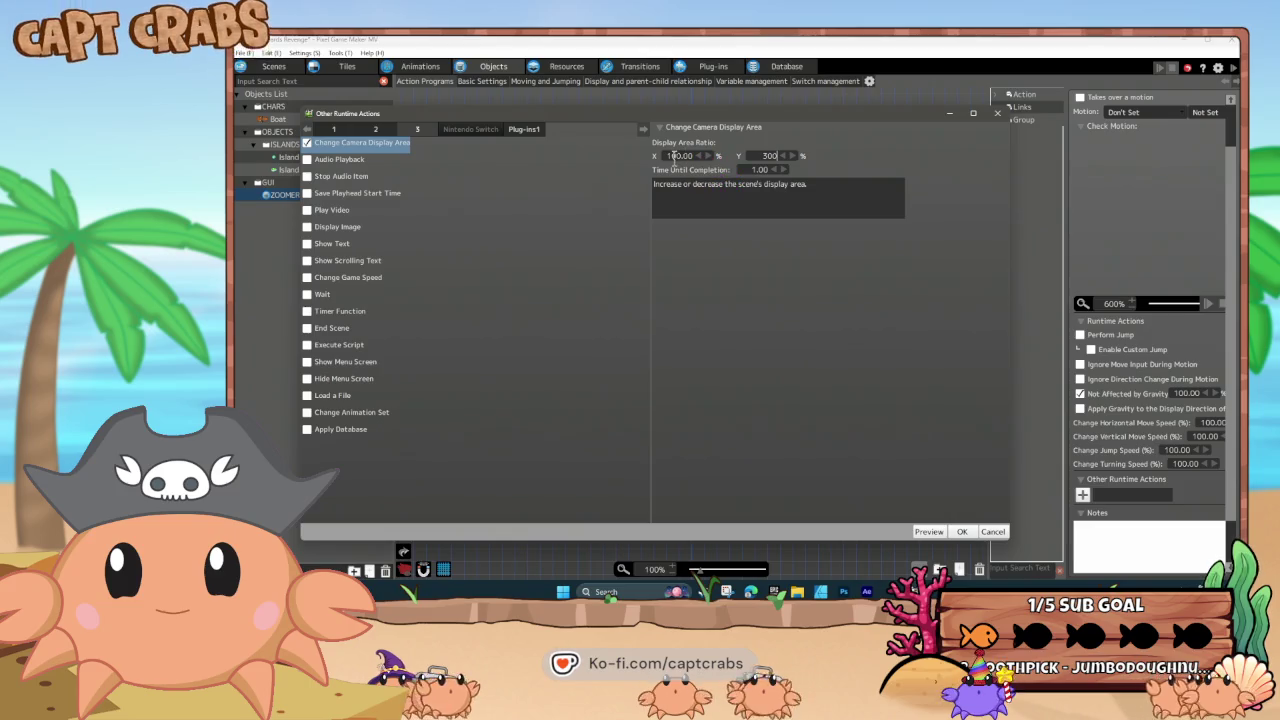
click(963, 531)
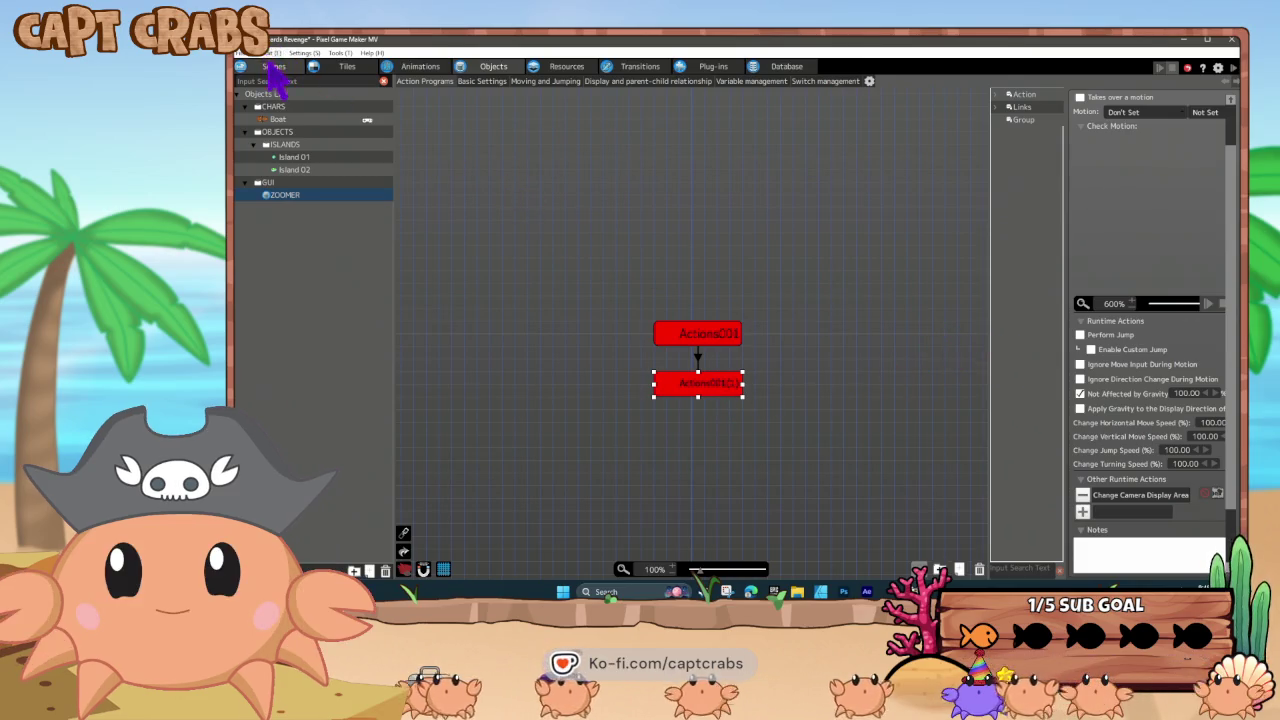
- Place a ZOOMER object at the top-left of the scene map
click(274, 67)
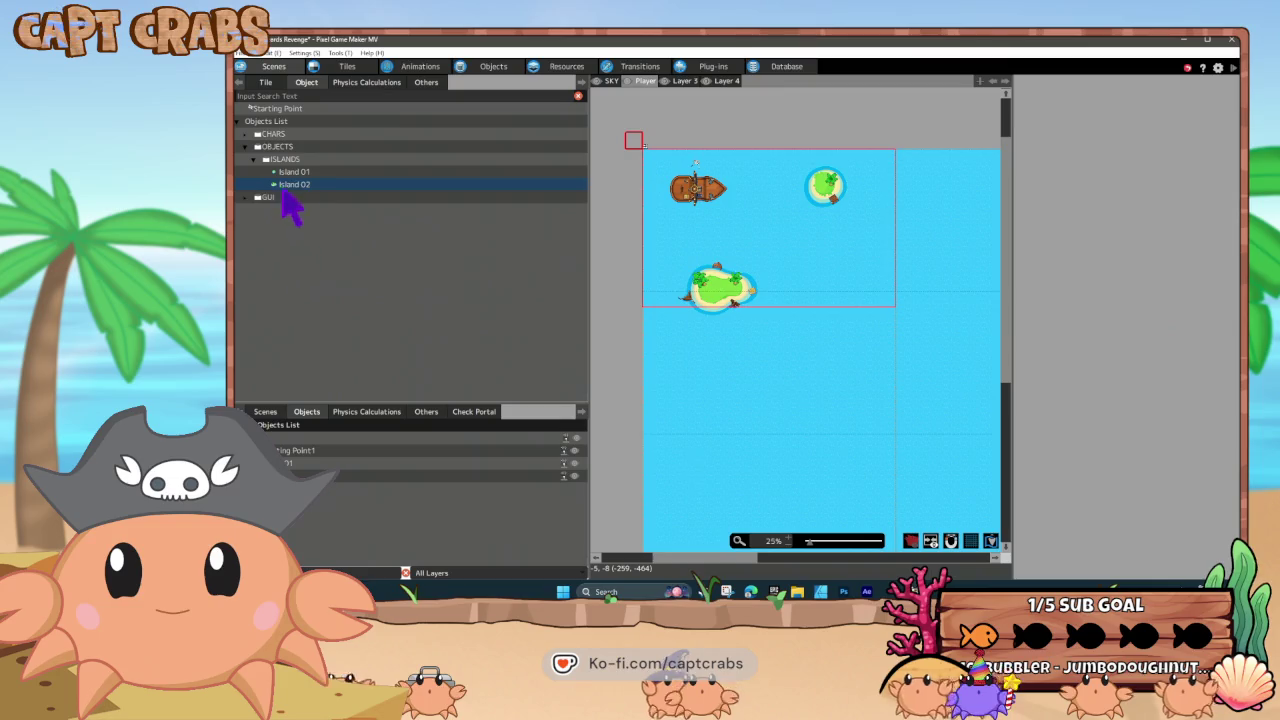
click(246, 198)
click(284, 210)
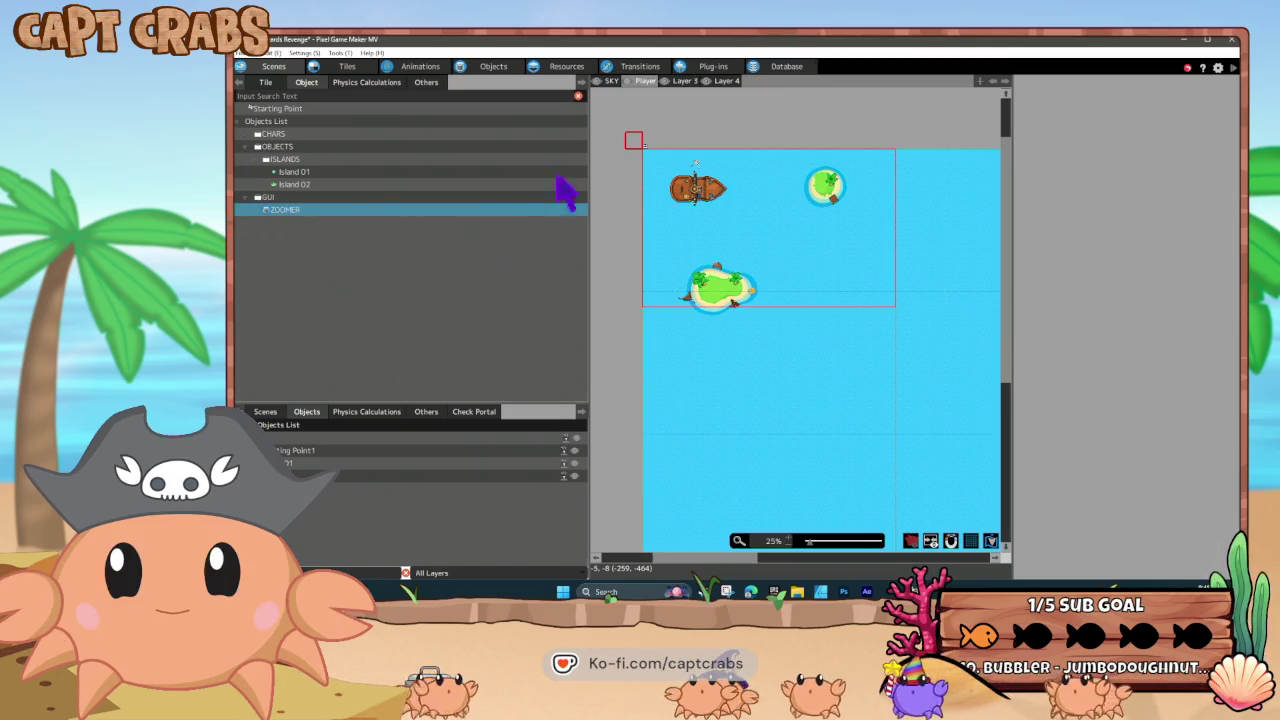
click(636, 143)
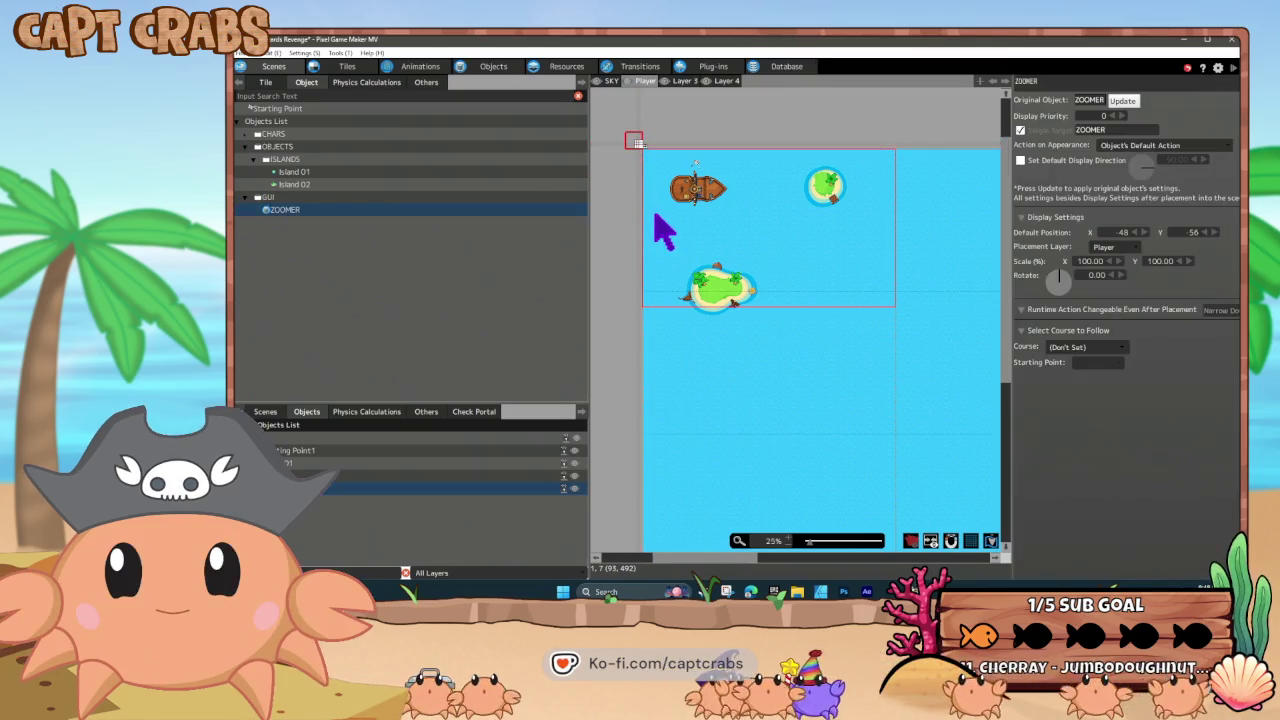
- Test-play with F5, sailing the ship around the islands with the arrow keys
key(F5)
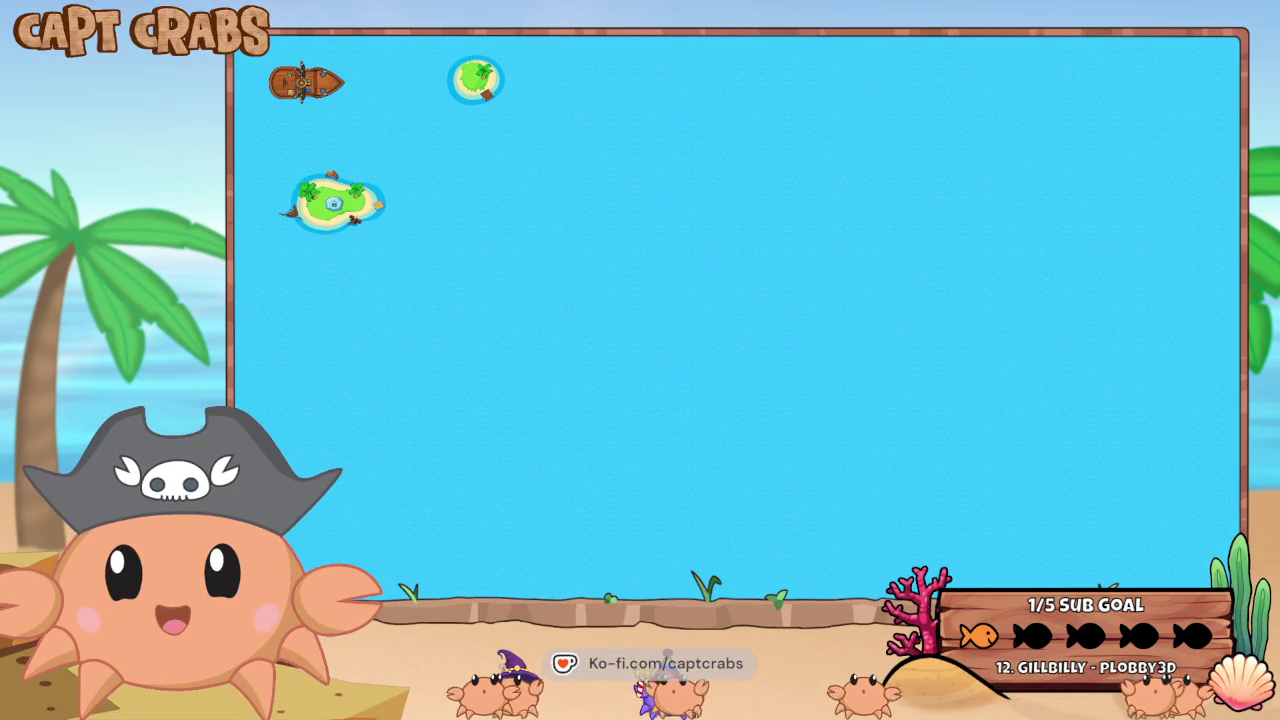
key(Down)
key(Right)
key(Up)
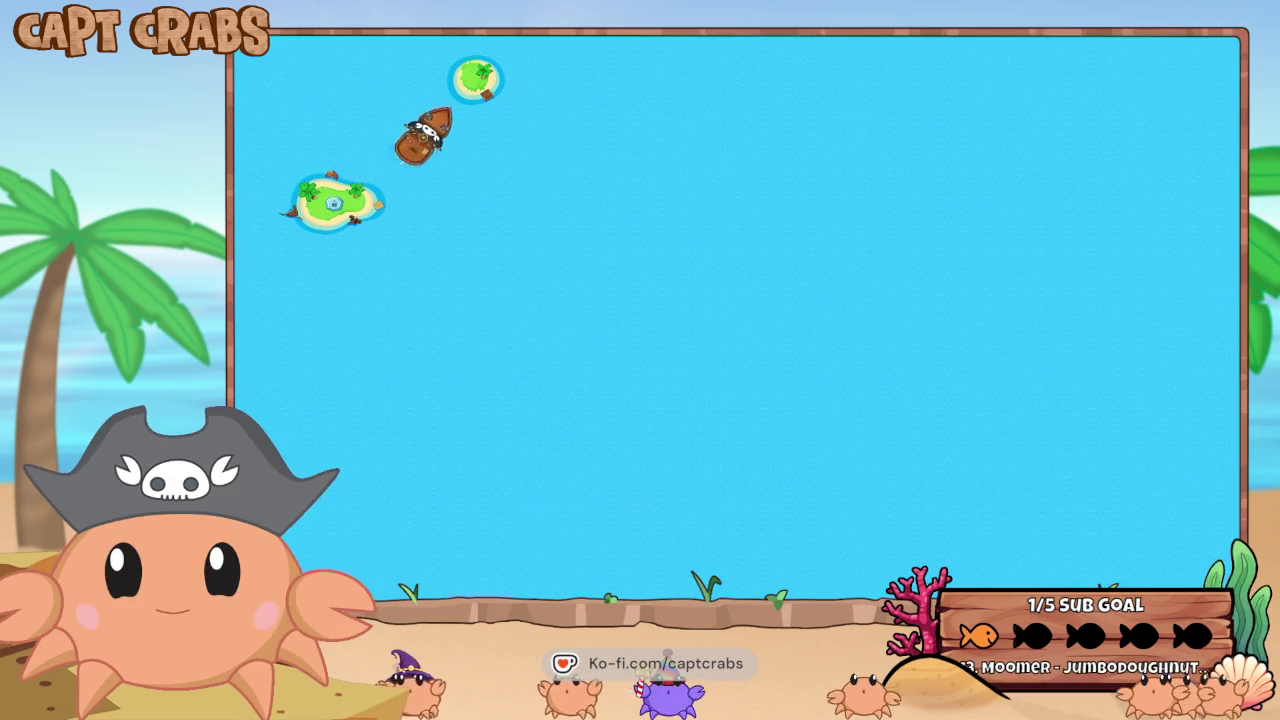
key(Right)
key(Down)
key(Left)
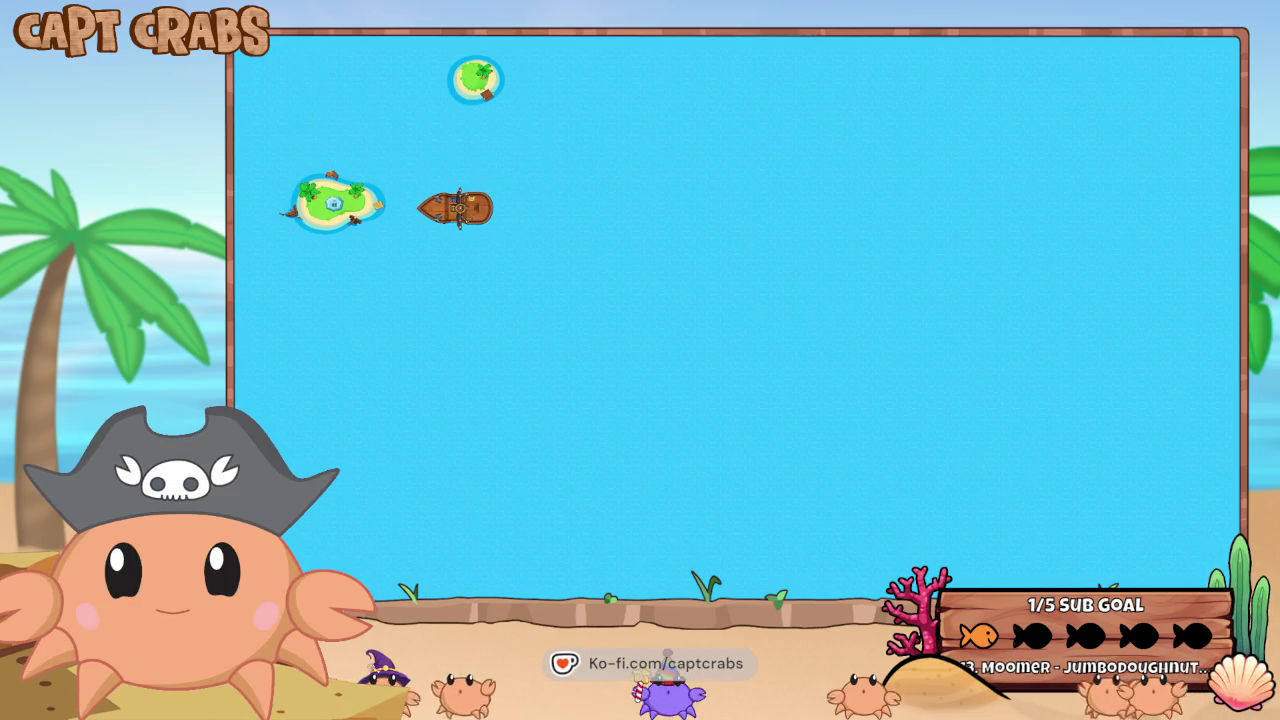
mouse_move(700, 598)
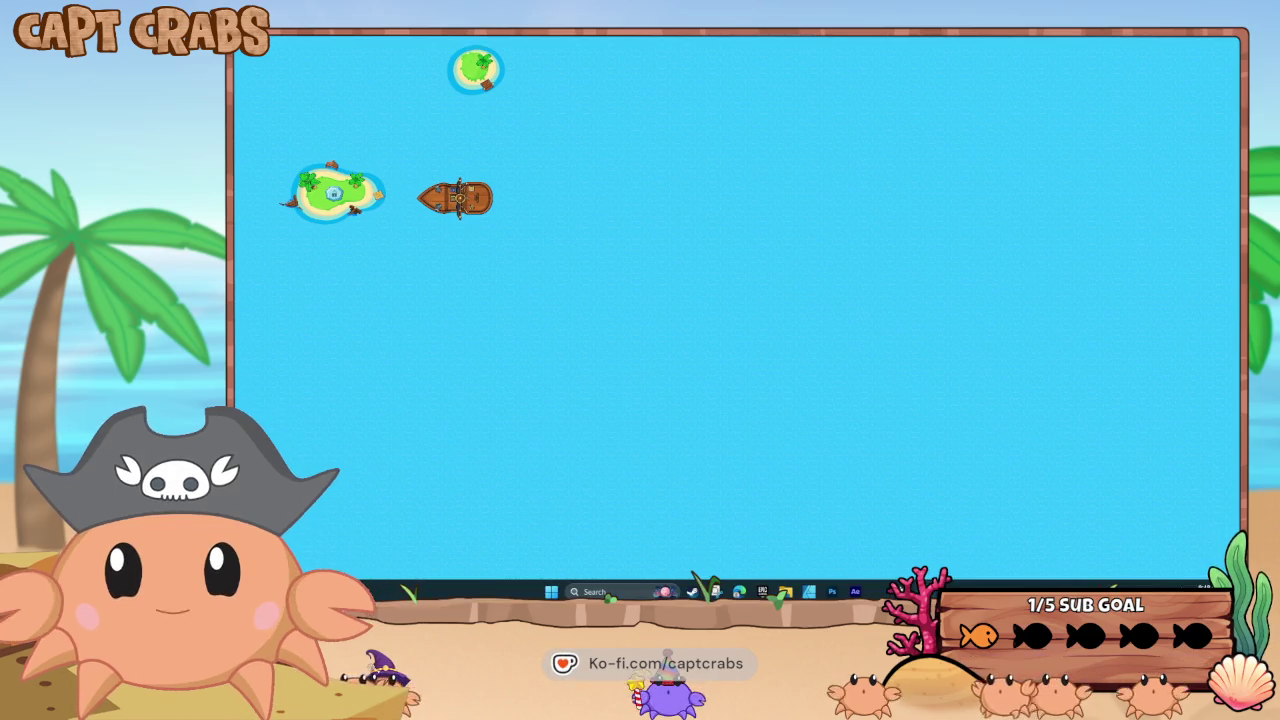
right_click(855, 591)
- Back in ZOOMER's action program, inspect the link and the lower state's camera display area change
click(855, 591)
click(493, 66)
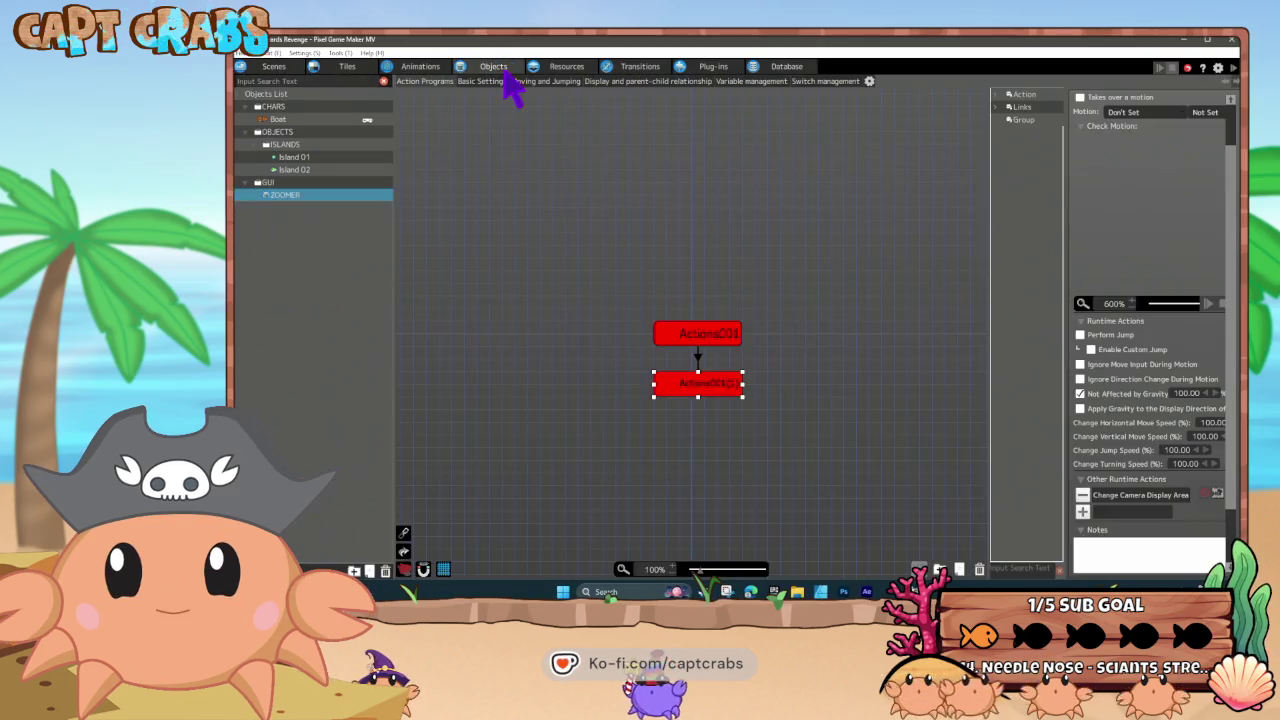
click(697, 358)
right_click(698, 360)
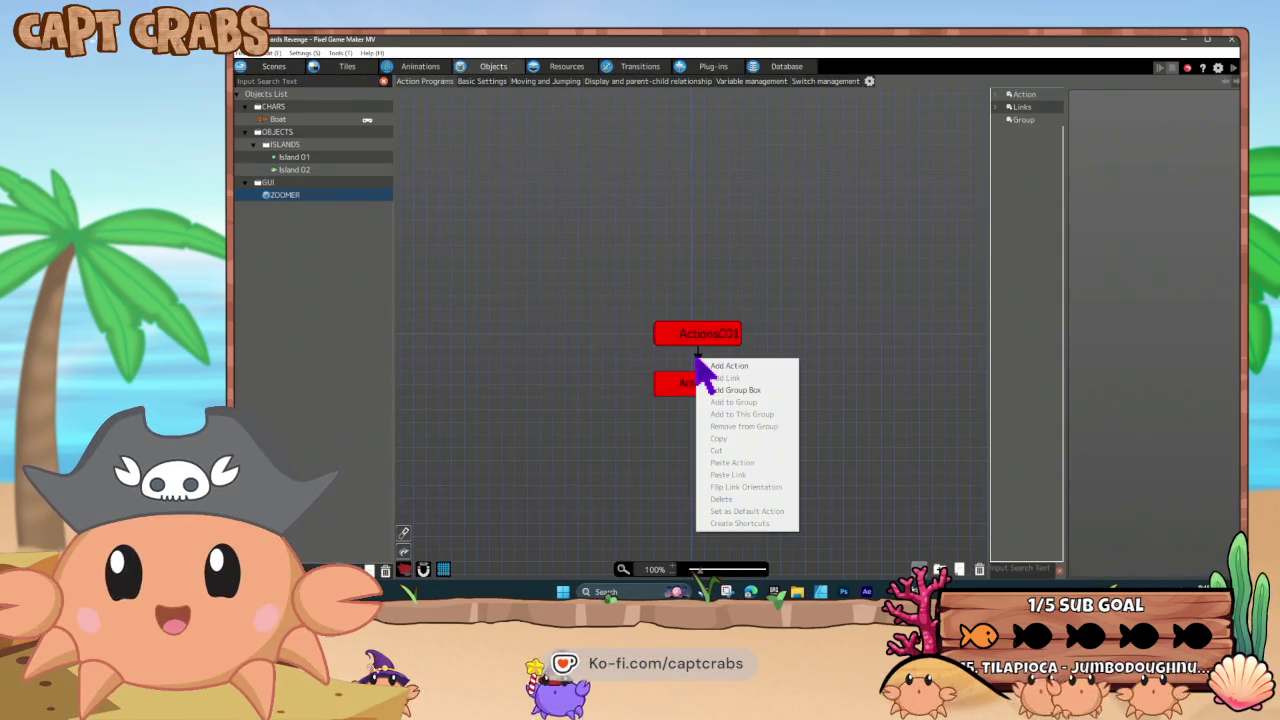
key(Escape)
right_click(700, 358)
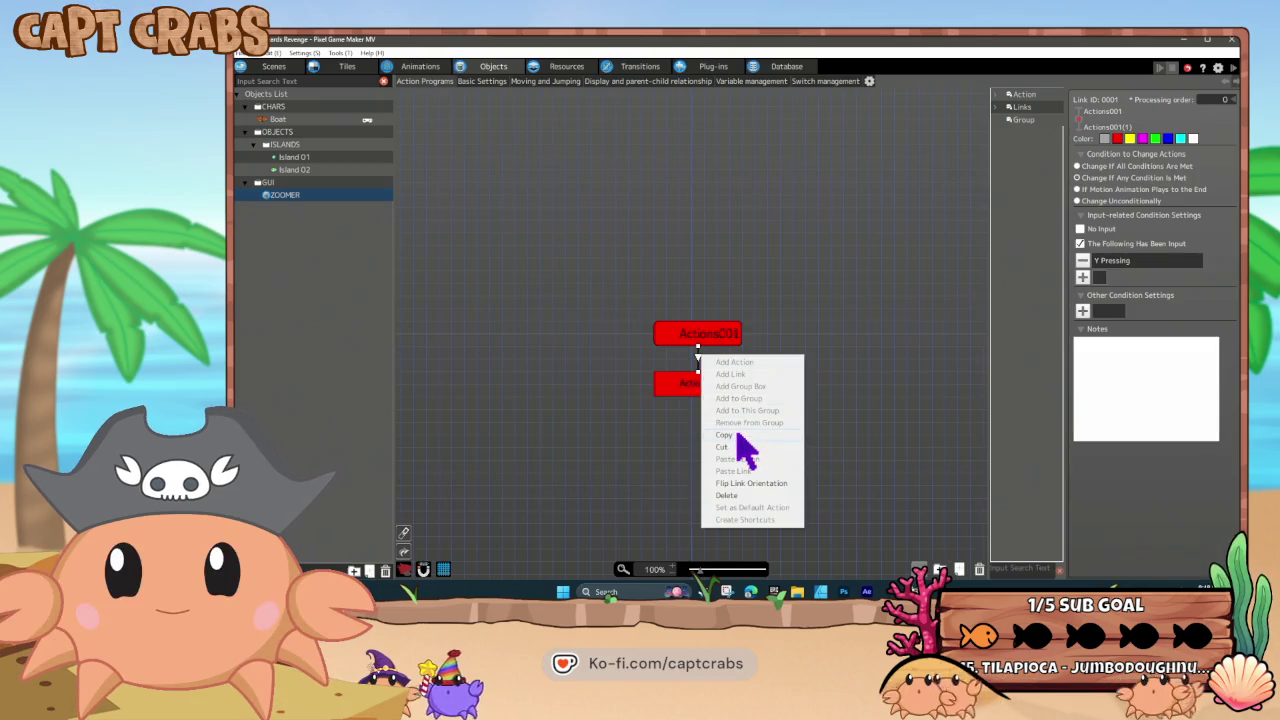
key(Escape)
right_click(724, 381)
key(Escape)
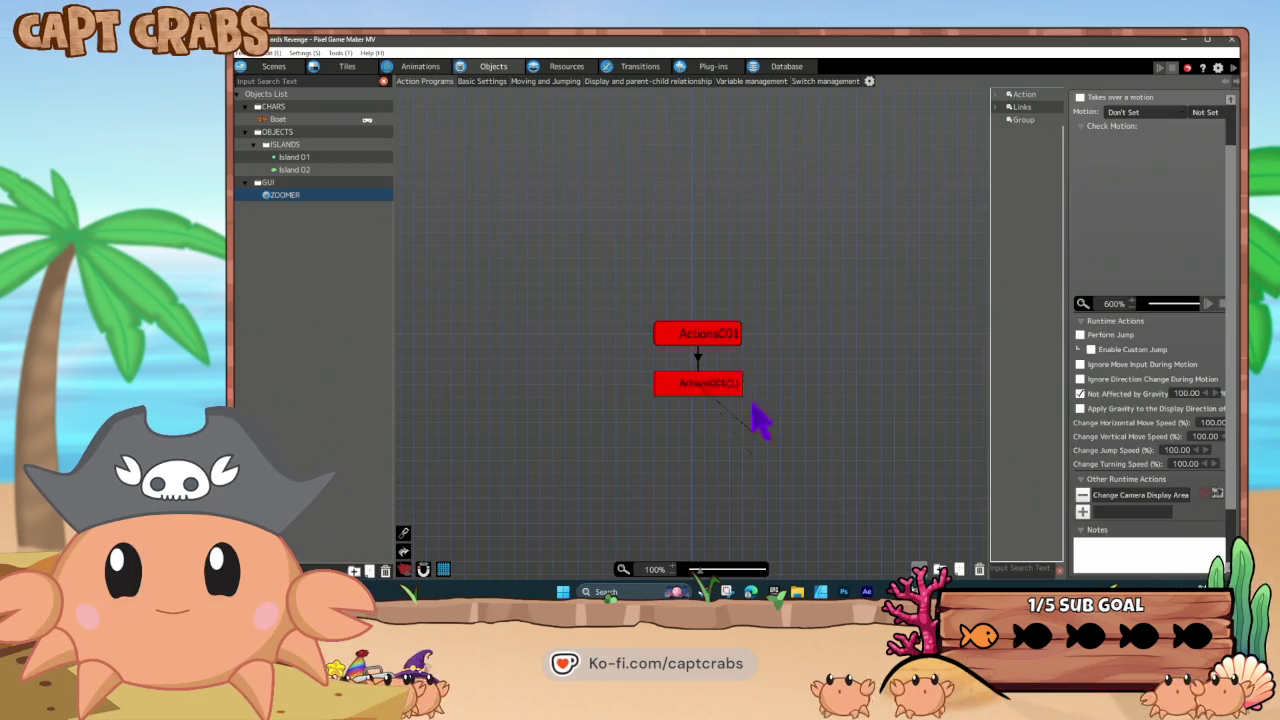
click(718, 360)
click(697, 388)
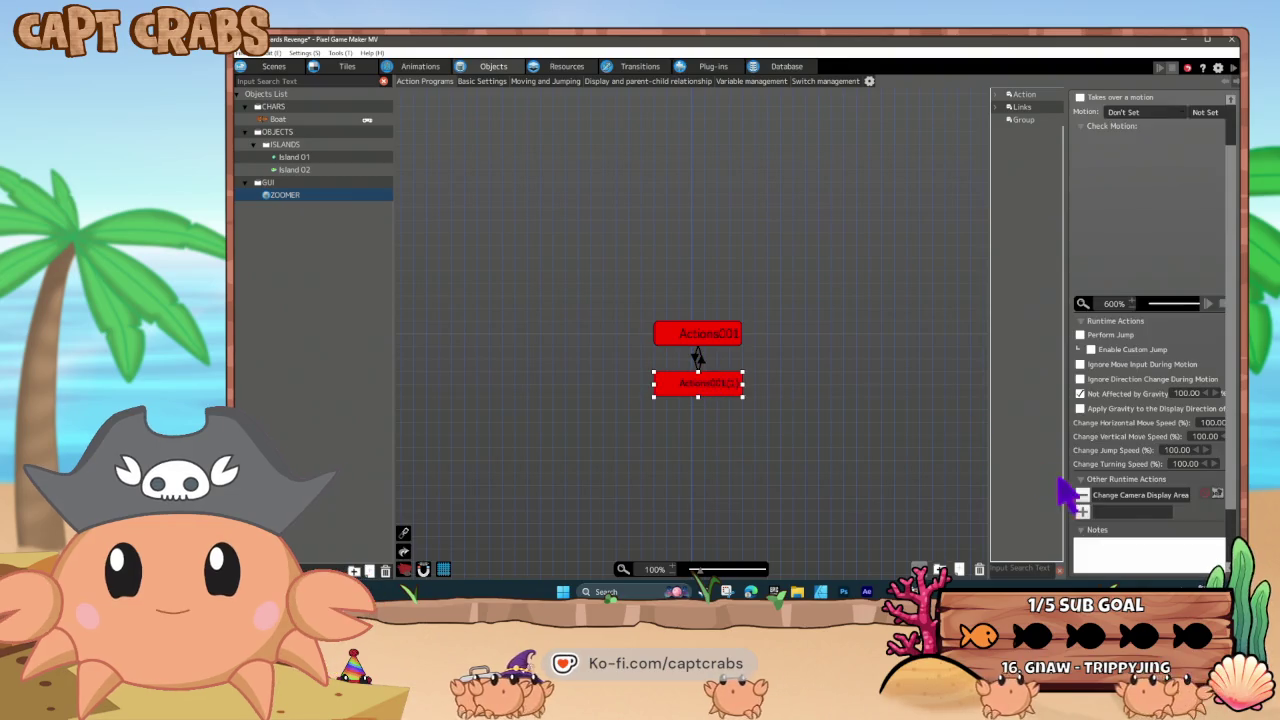
click(1122, 494)
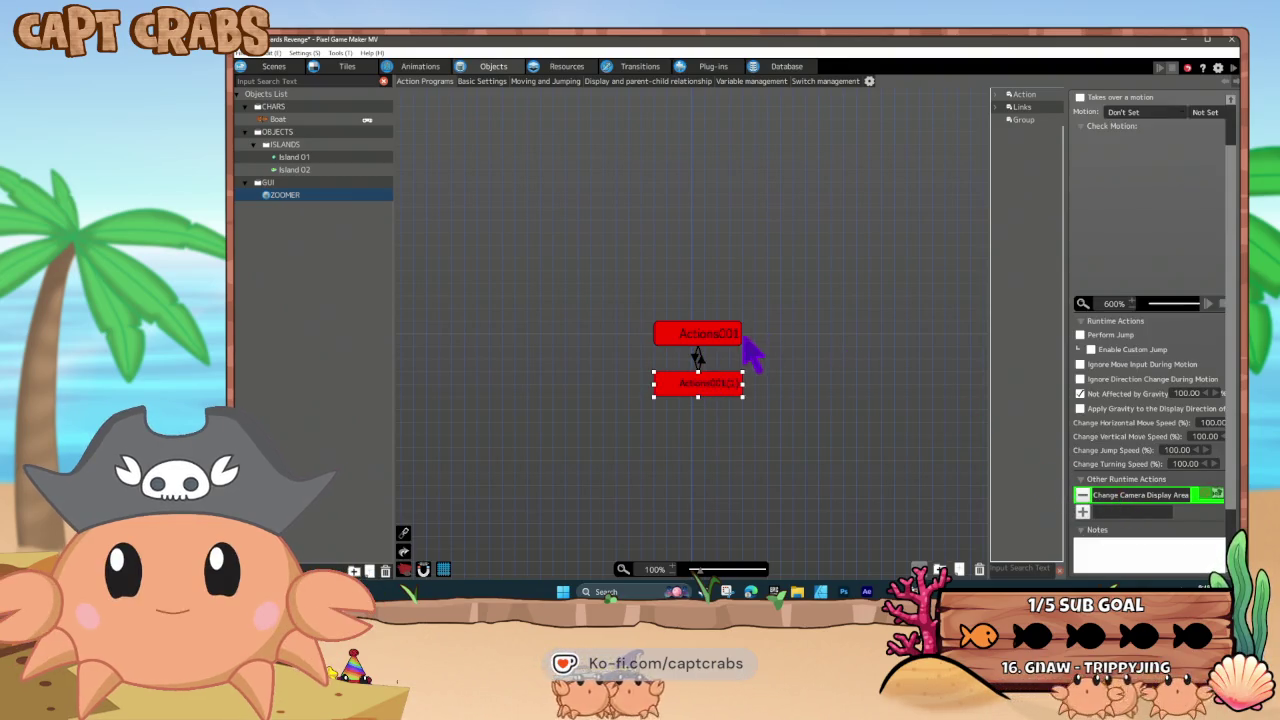
- Add a Change Camera Display Area action to the upper ZOOMER state
click(738, 340)
double_click(1120, 497)
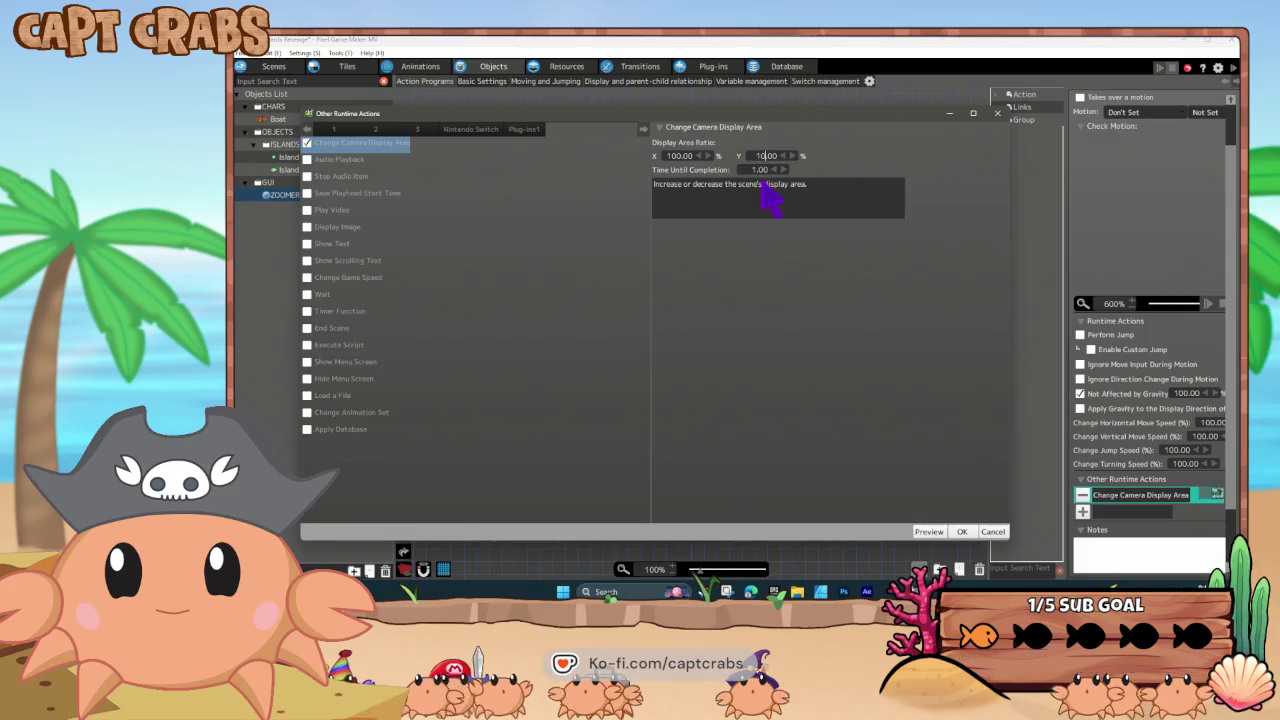
click(992, 531)
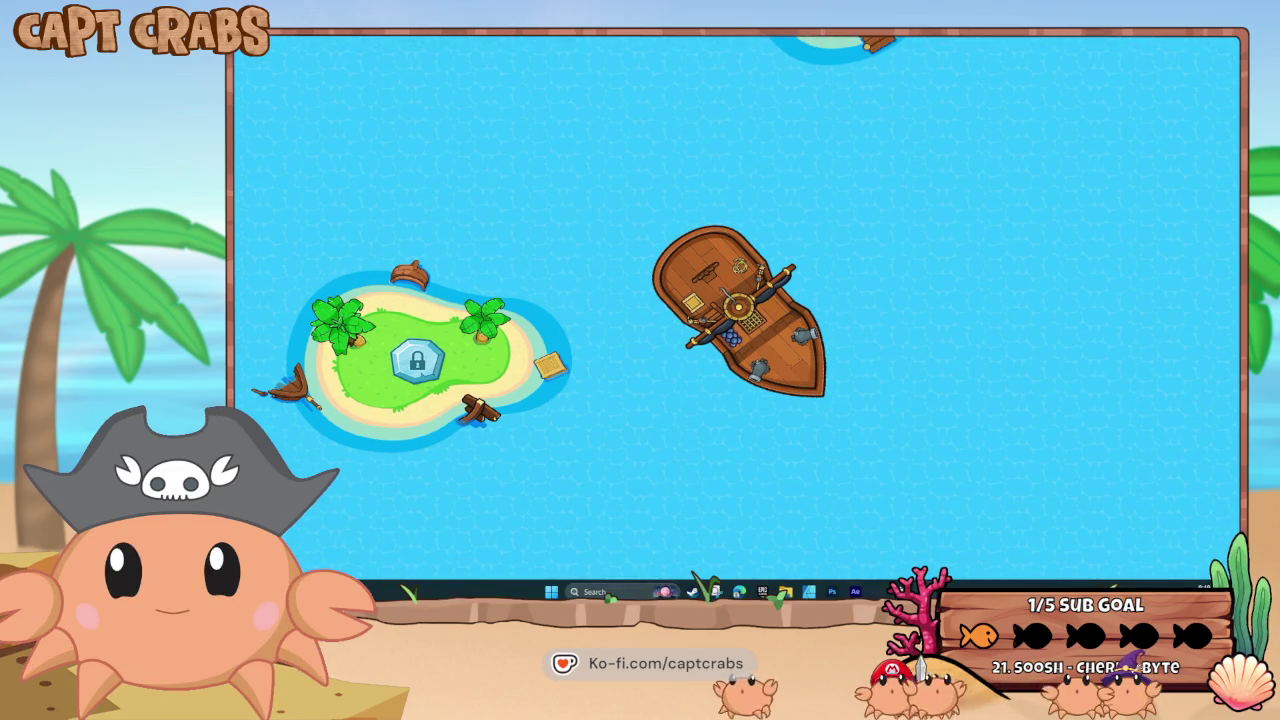
- Open the test-play window's taskbar menu to close it
right_click(905, 591)
- Change both ZOOMER links' Y conditions from Pressing to On Press
click(900, 562)
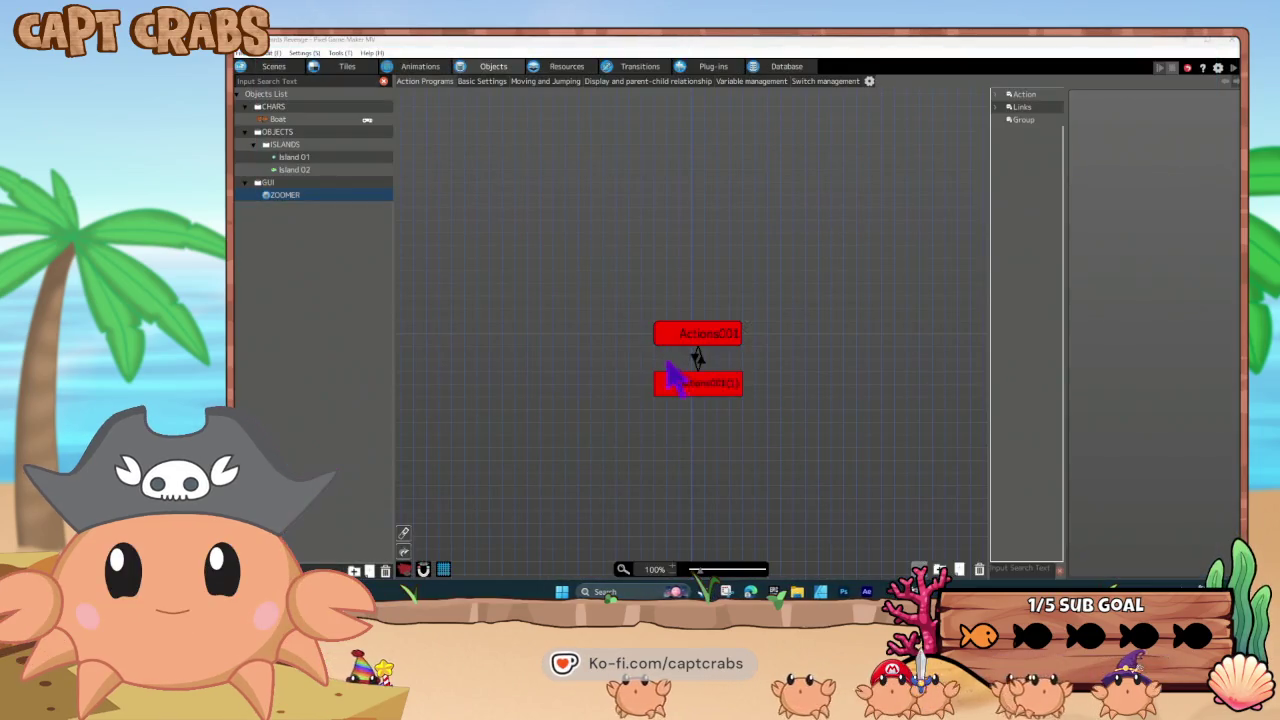
click(698, 362)
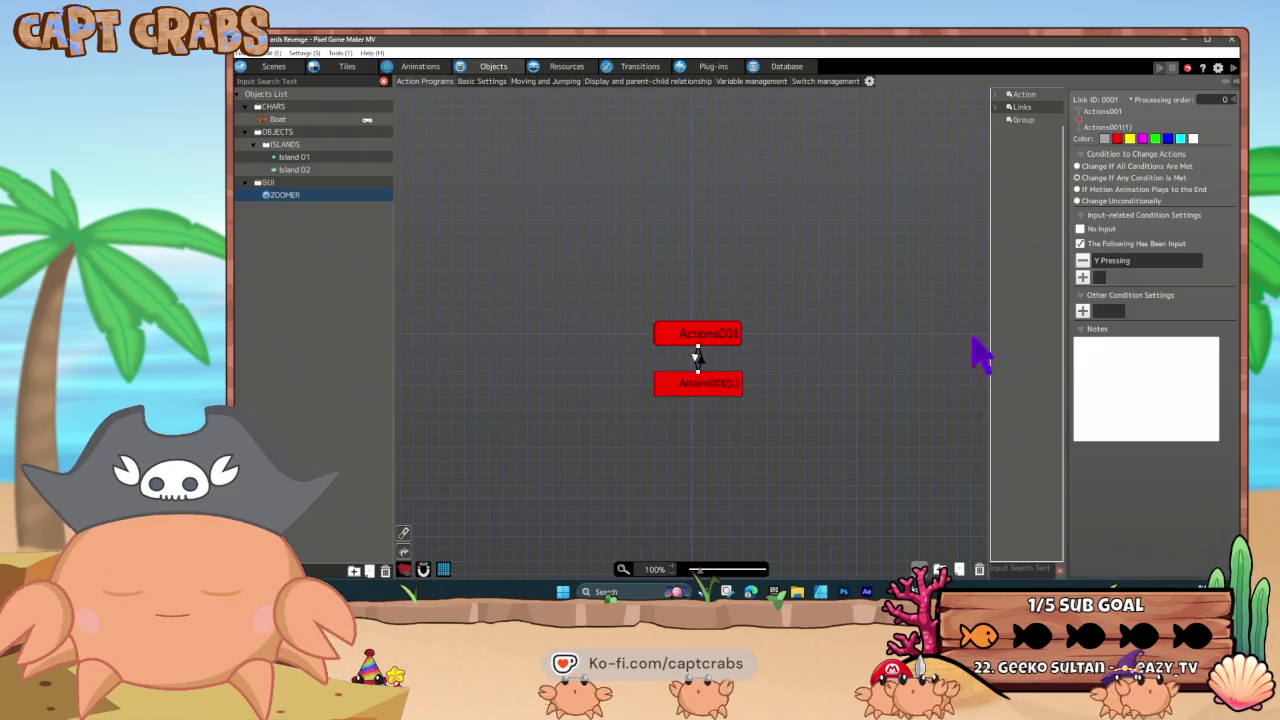
double_click(1135, 262)
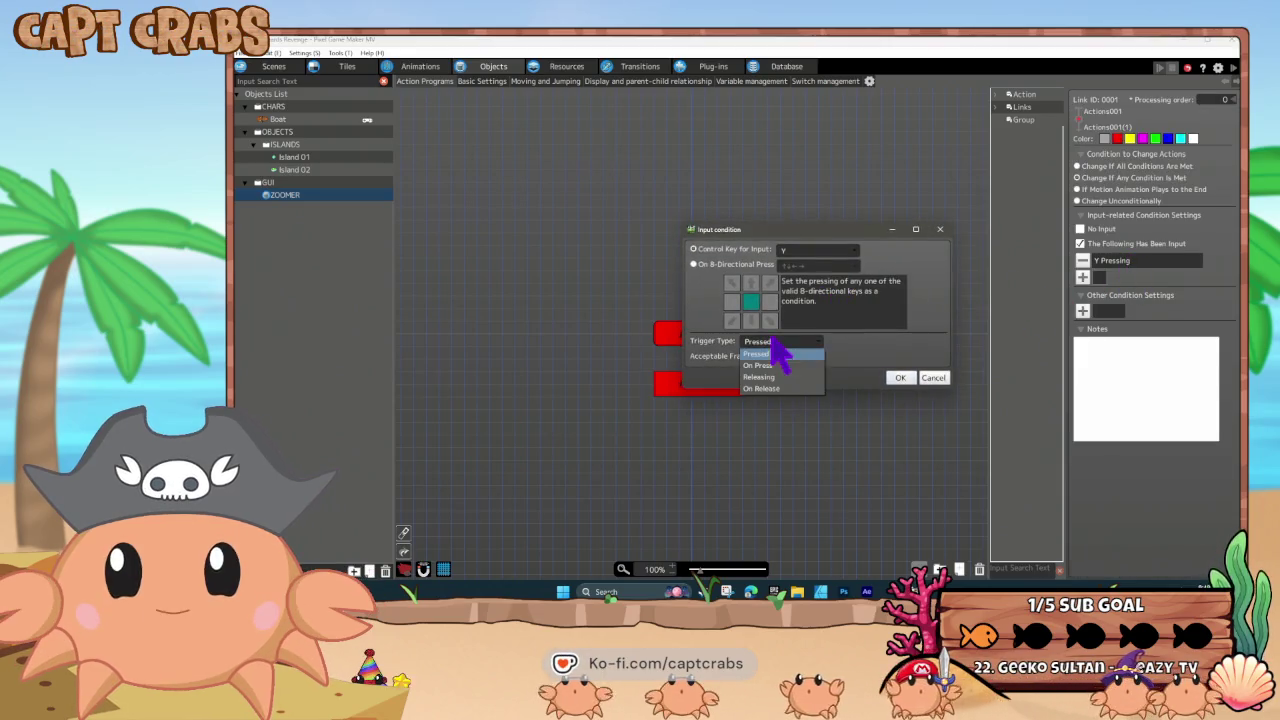
click(897, 379)
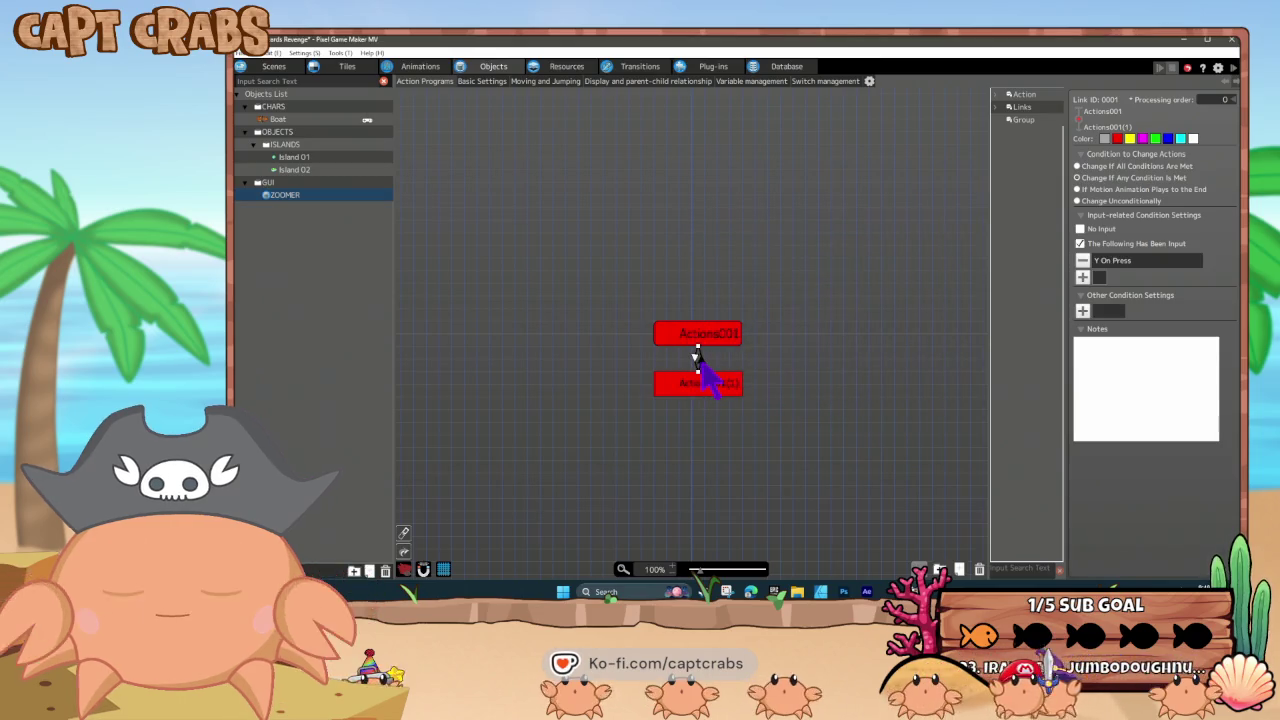
double_click(1135, 262)
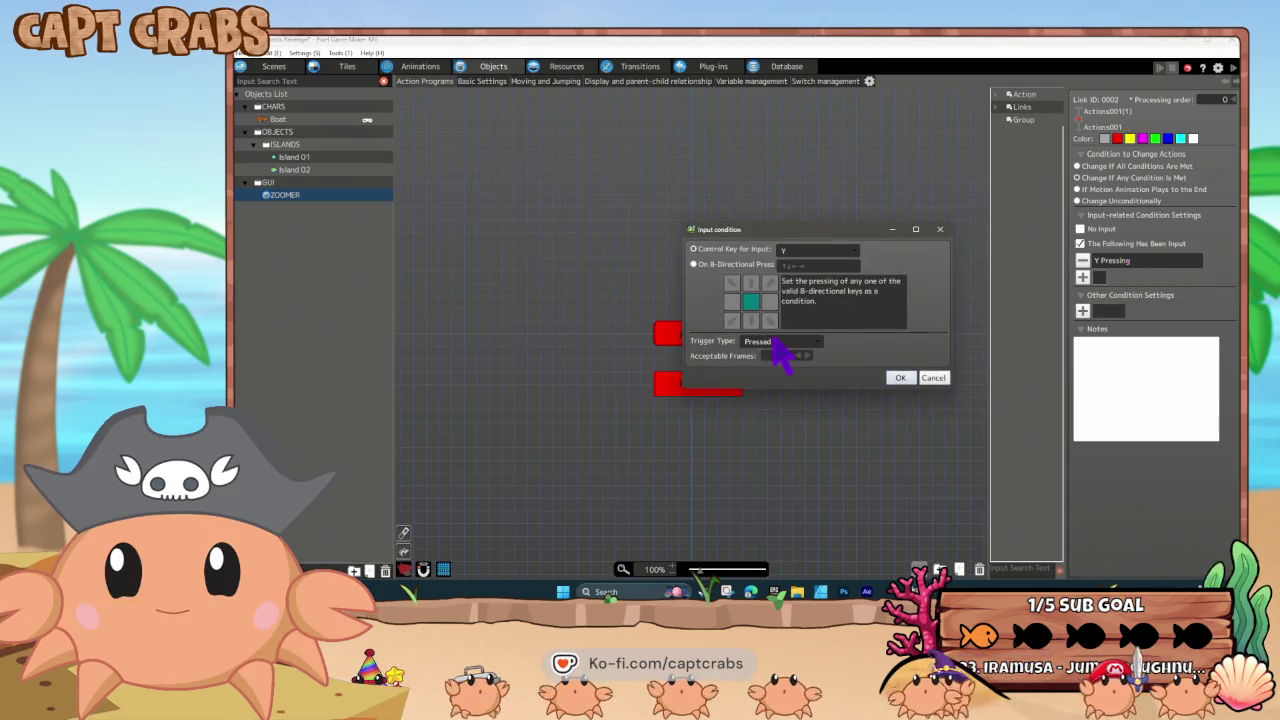
click(897, 378)
click(852, 405)
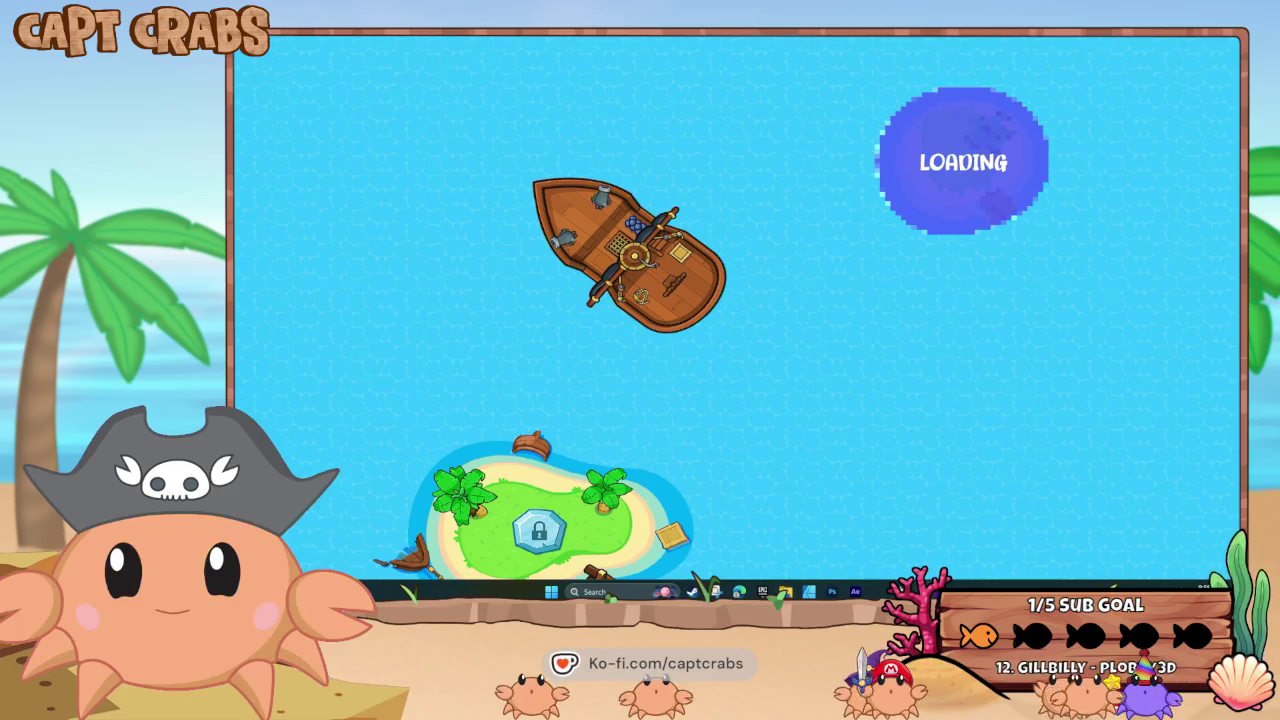
- Open the game player window's taskbar options
right_click(924, 591)
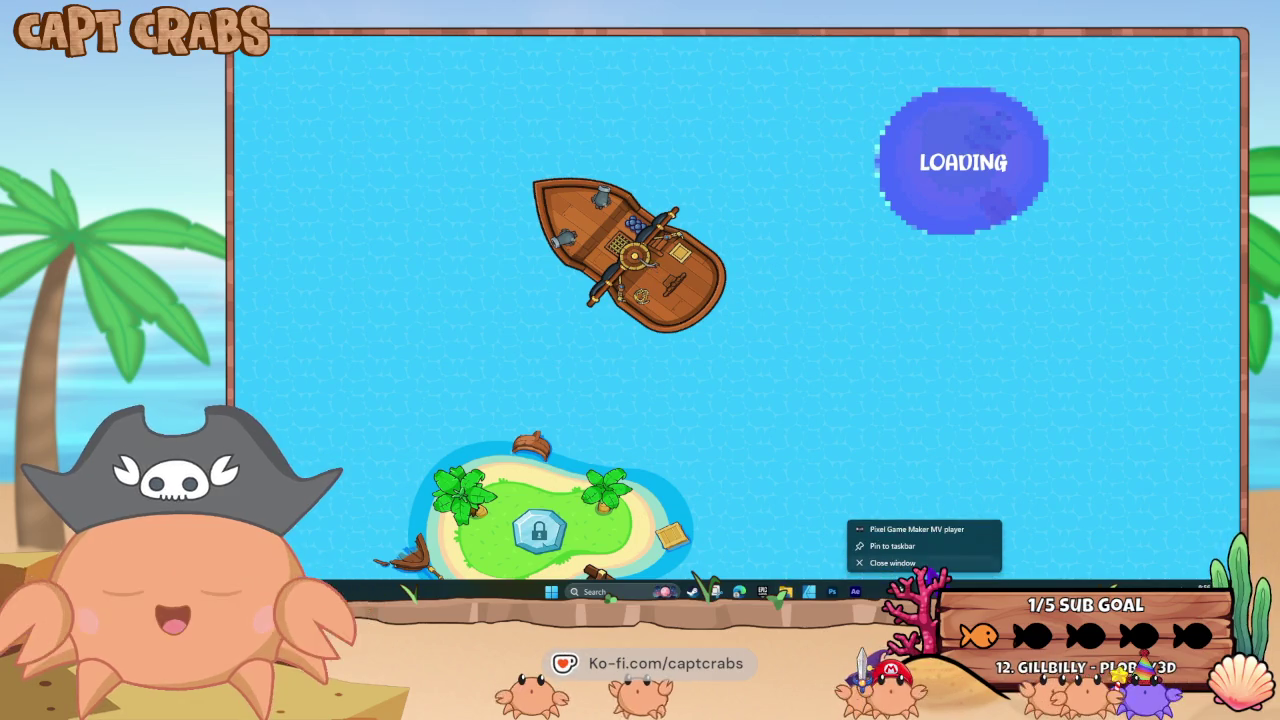
- Close the game test and Pixel Game Maker MV, then open Sharkbeards Revenge in Action Game Maker
click(892, 563)
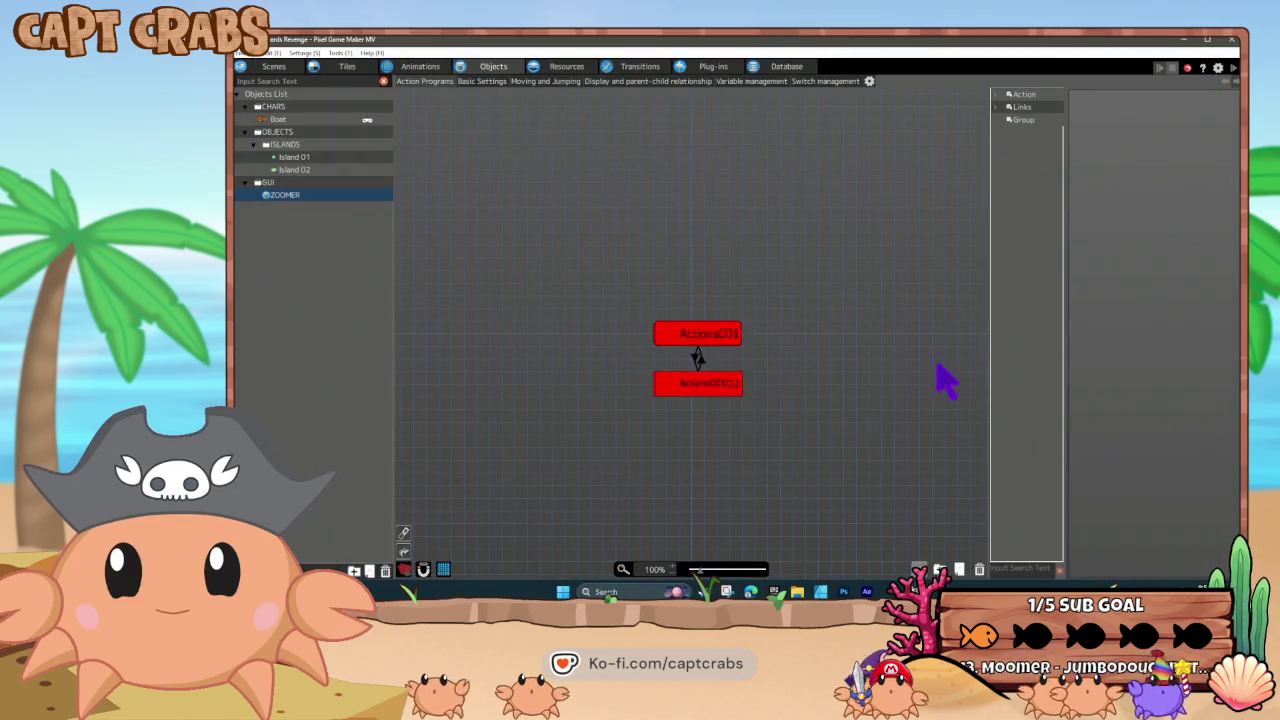
click(1232, 40)
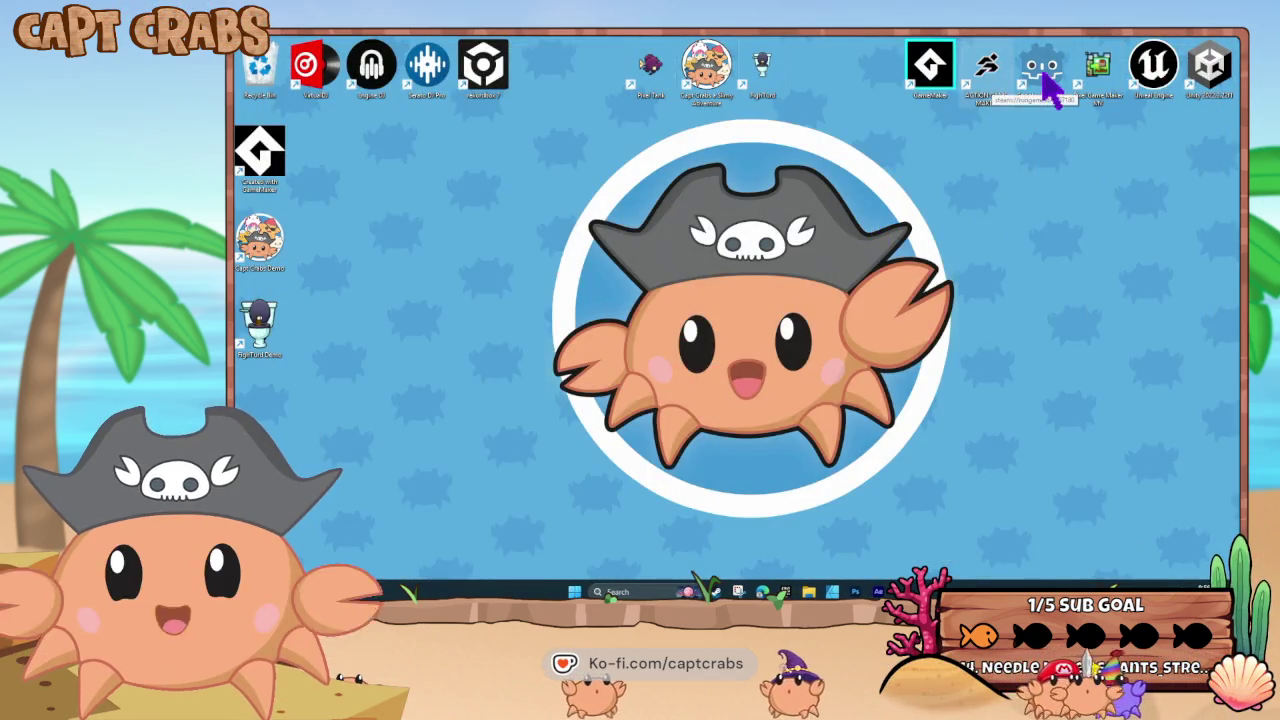
double_click(988, 76)
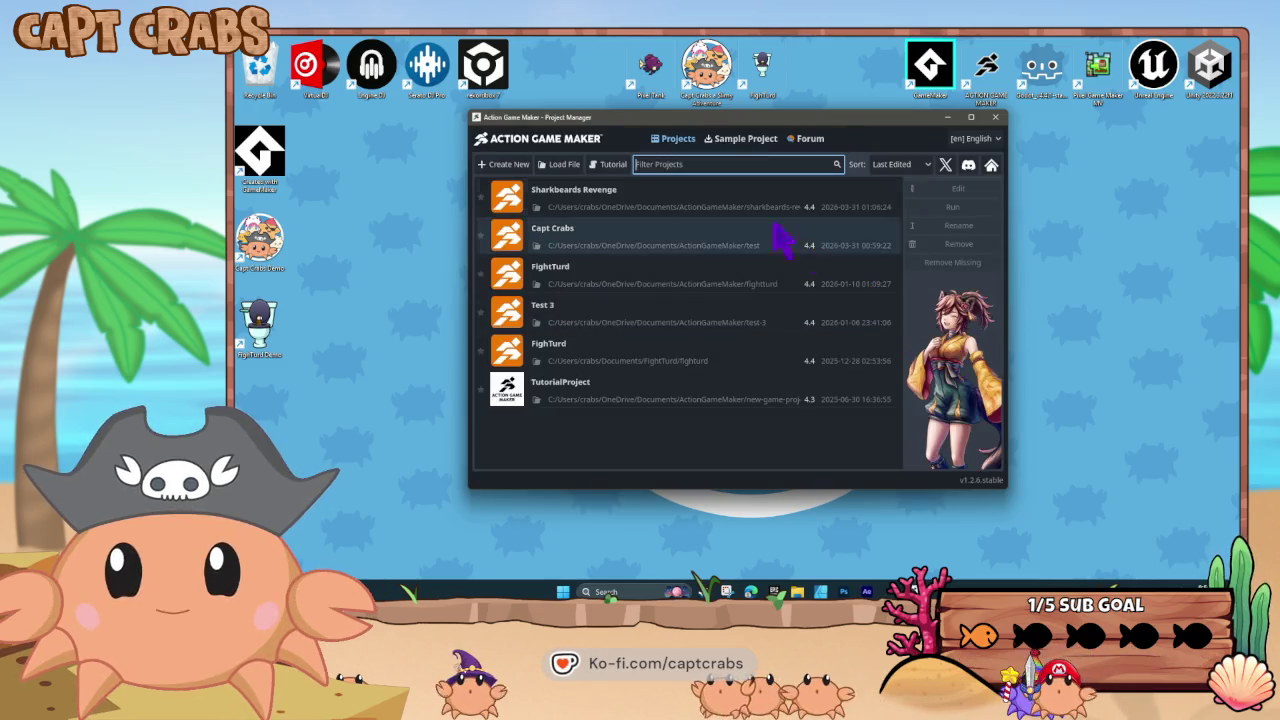
double_click(698, 202)
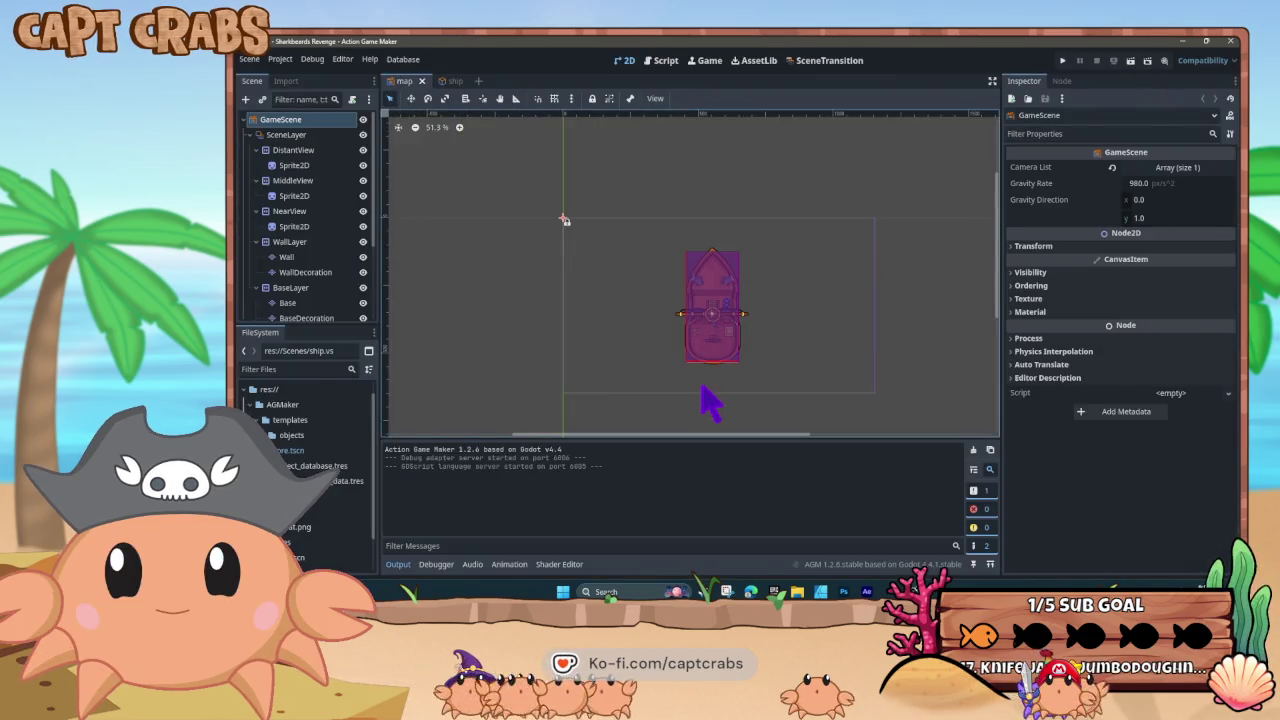
- Test-run the Sharkbeards Revenge ship scene, stop it, and close Action Game Maker
key(F5)
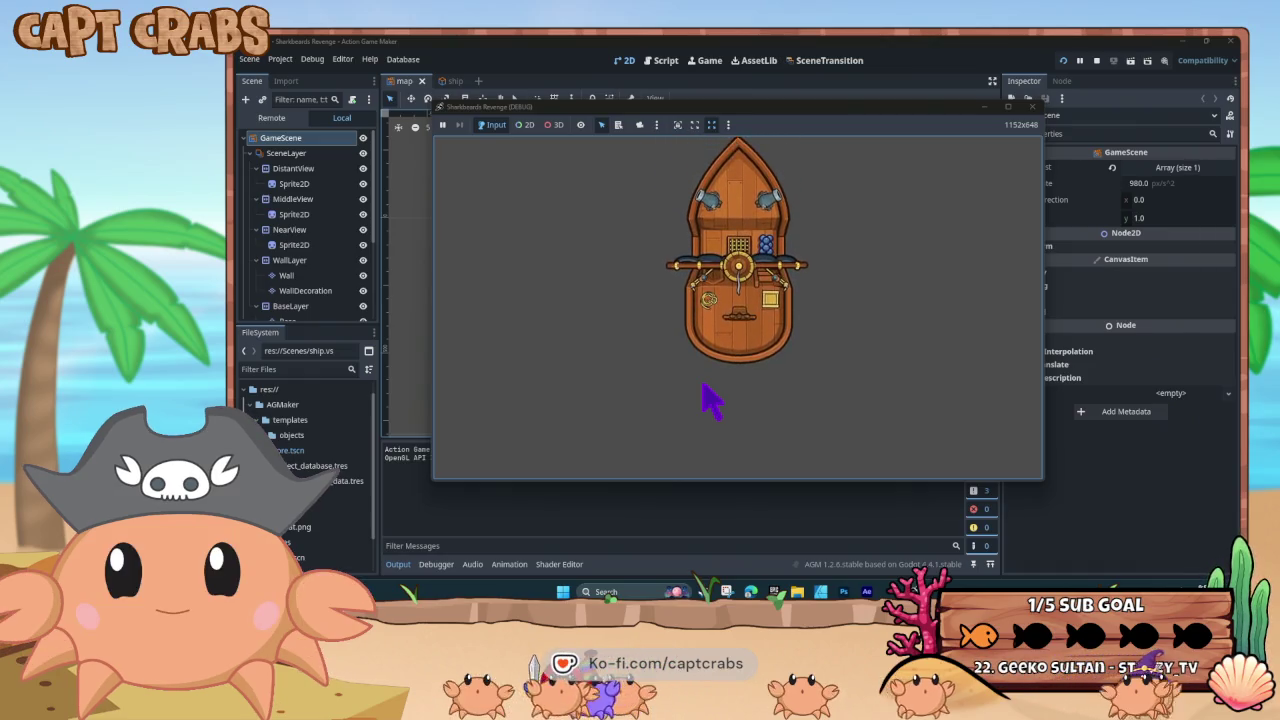
click(1035, 116)
click(1033, 107)
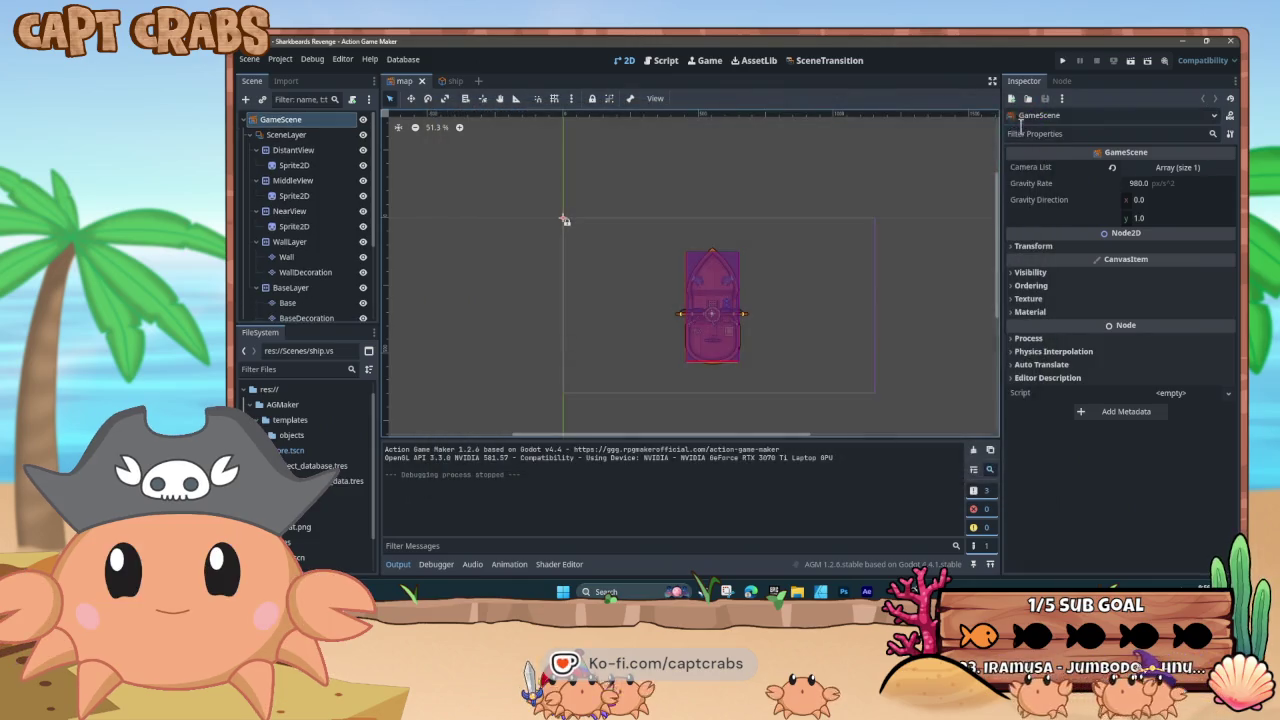
click(1229, 42)
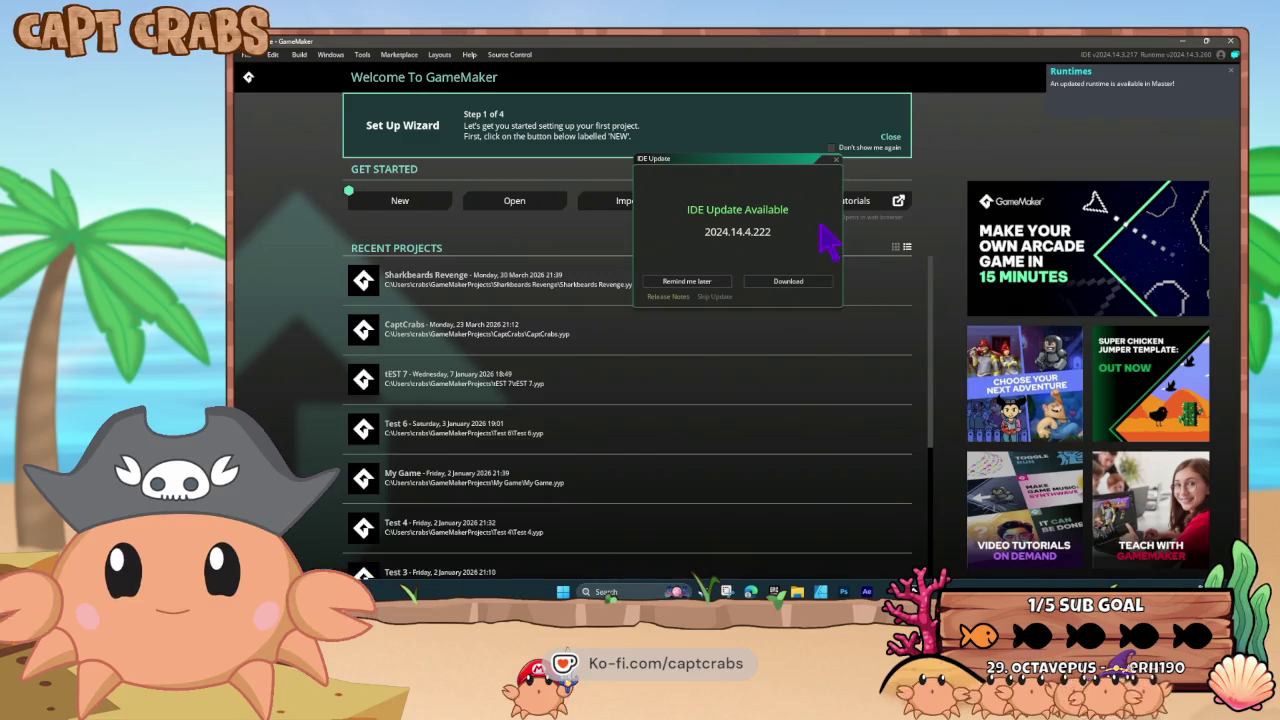
- Download and install GameMaker IDE update 2024.14.4.222, then open the CaptCrabs project
click(770, 284)
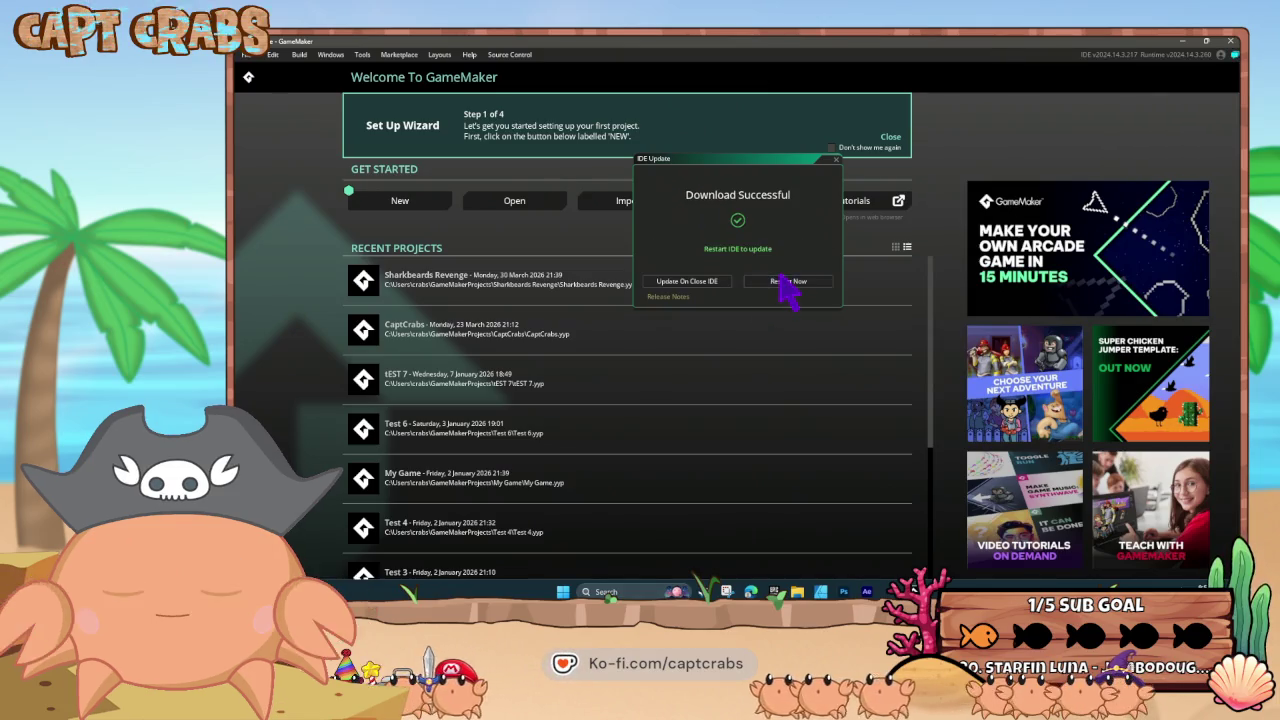
click(786, 283)
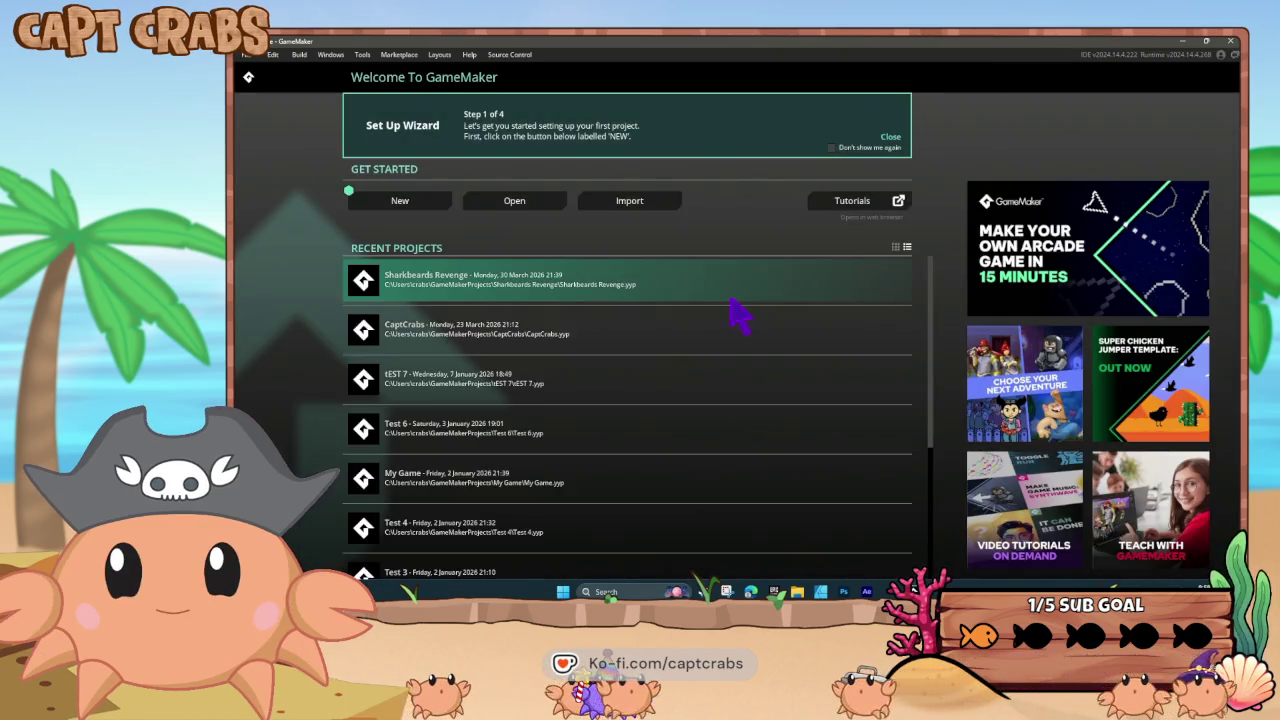
click(703, 334)
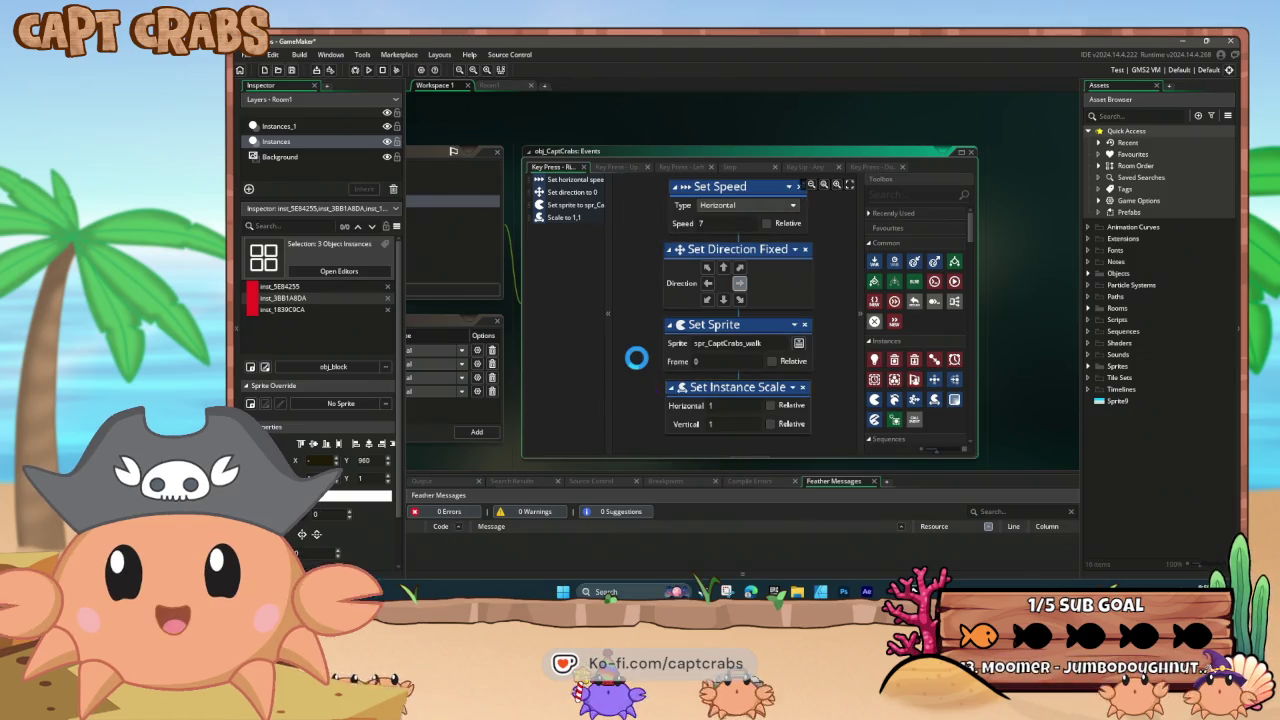
- Run CaptCrabs and walk the crab left and right along the beach, with a jump
key(F5)
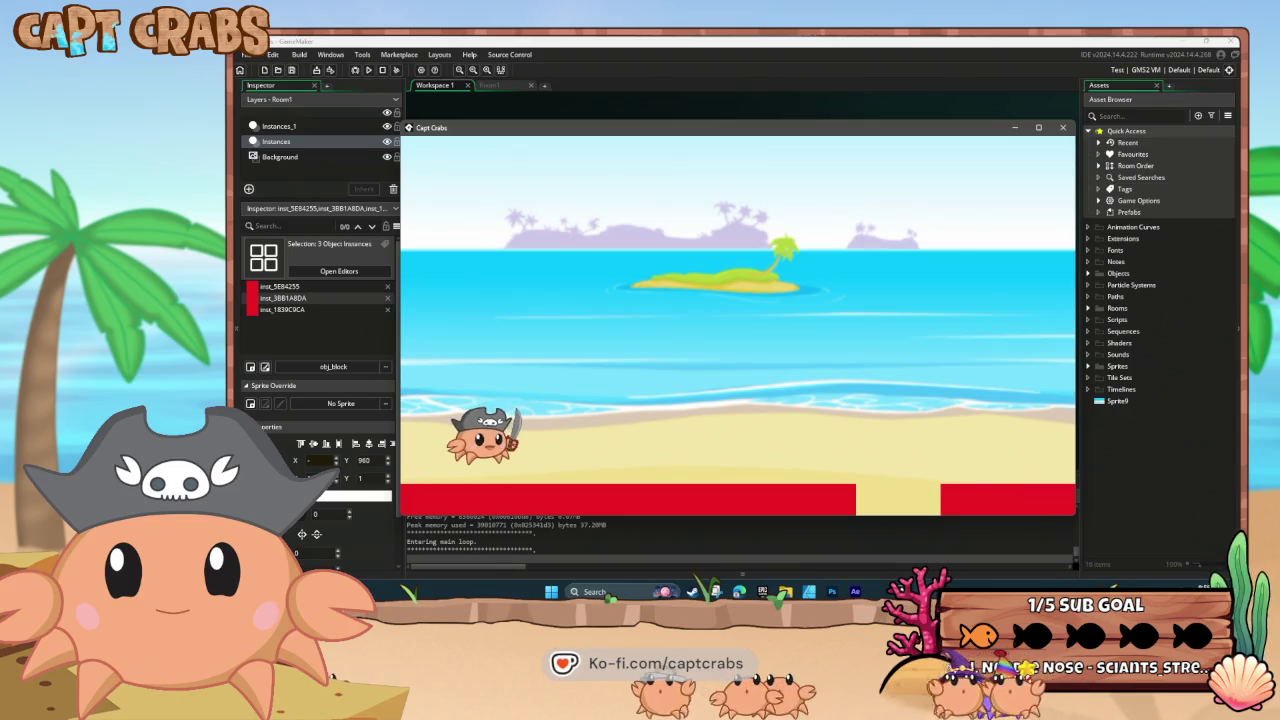
key(Right)
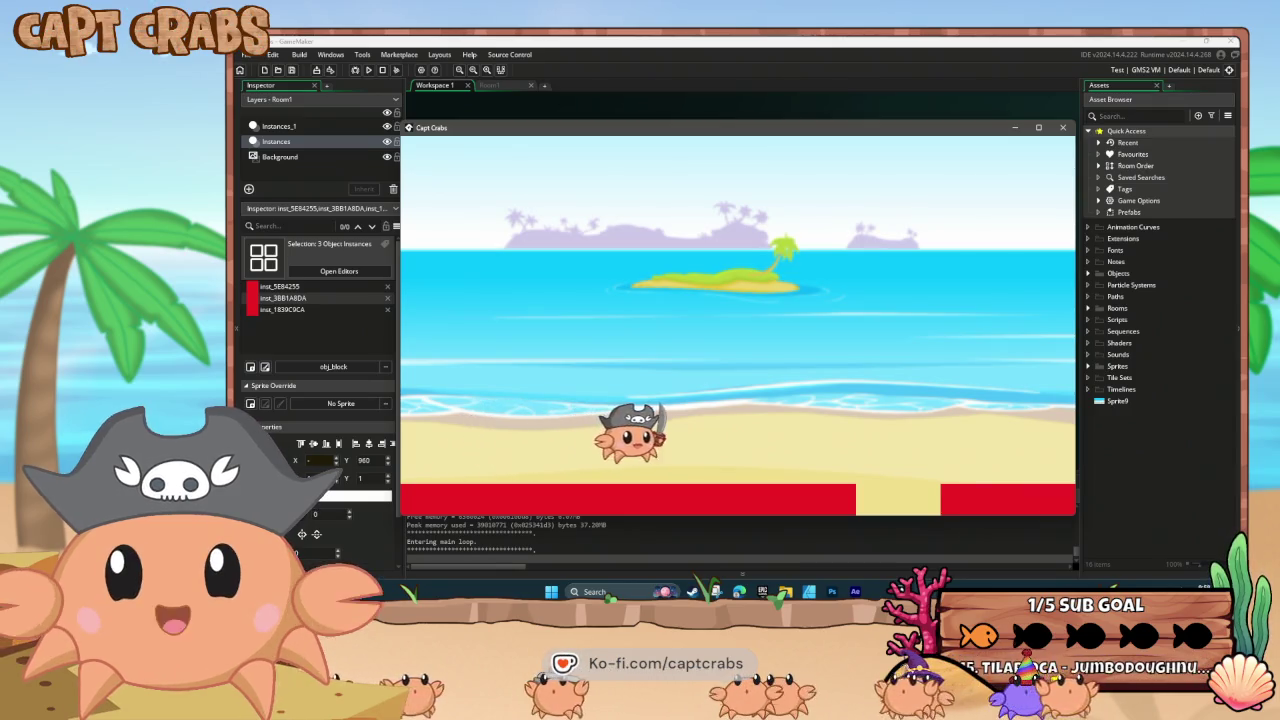
key(Left)
key(space)
key(Right)
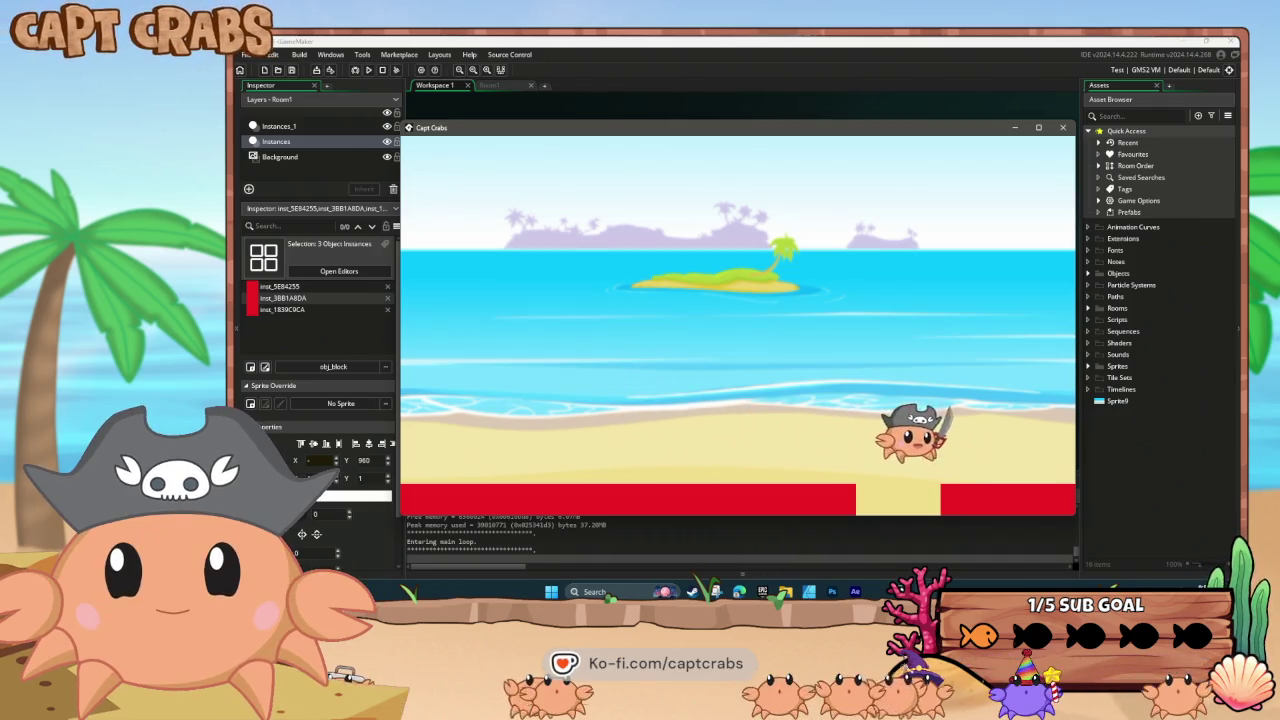
key(Left)
key(Right)
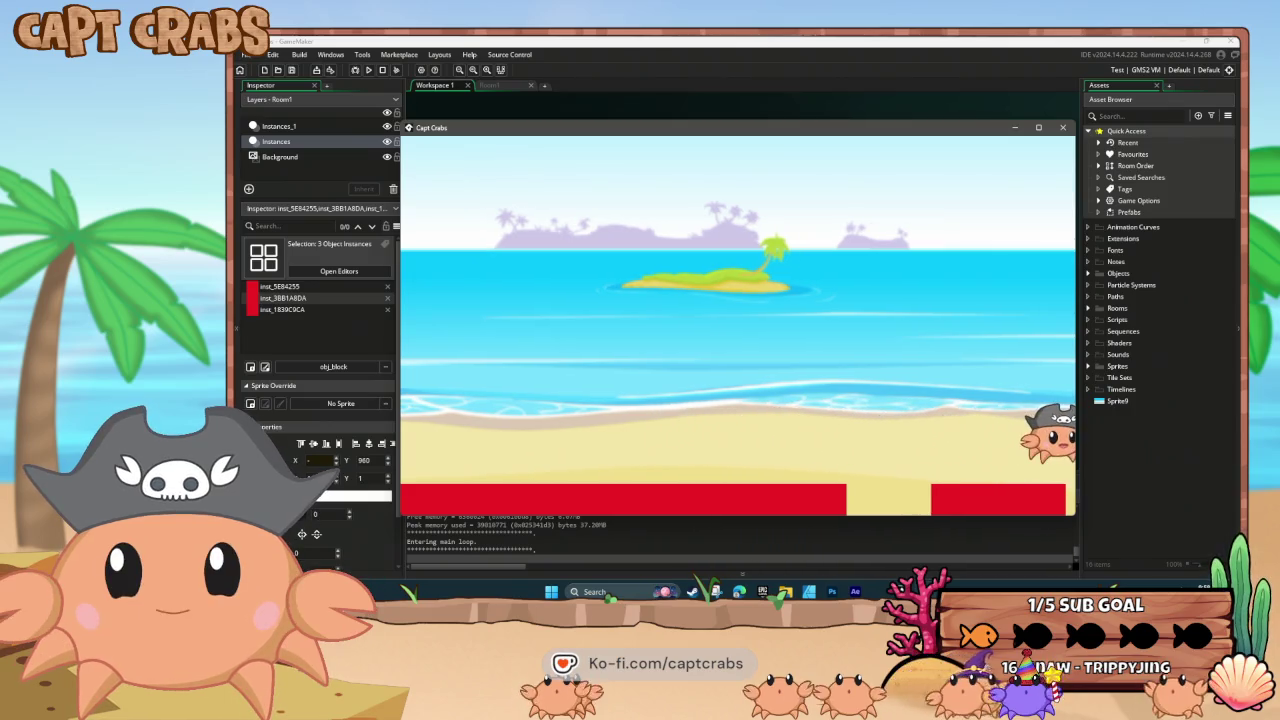
key(Left)
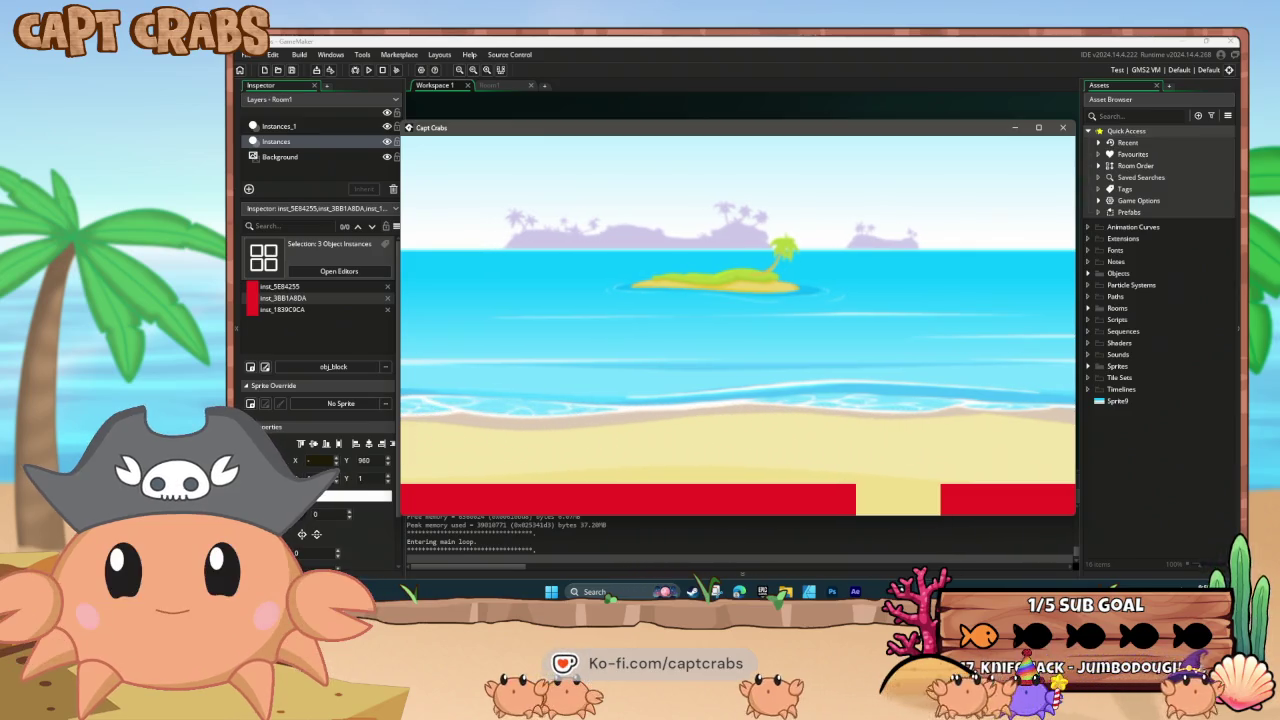
key(Right)
key(Right)
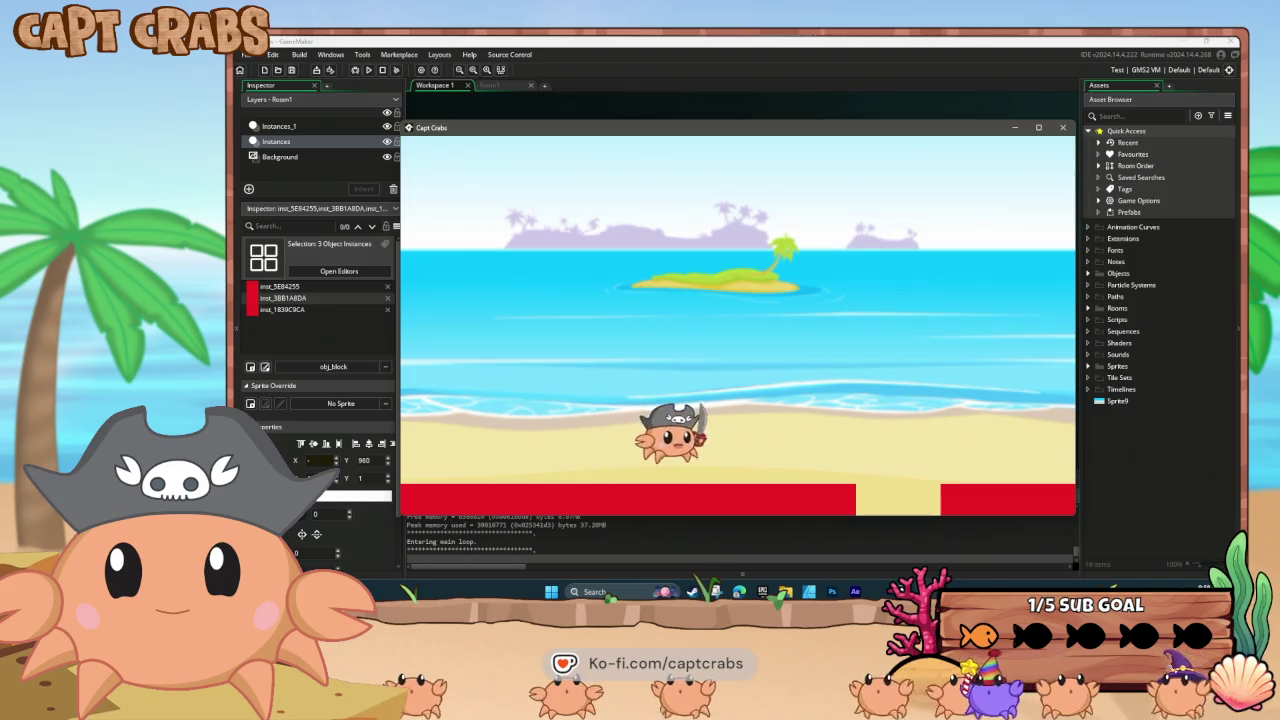
key(Left)
key(Left)
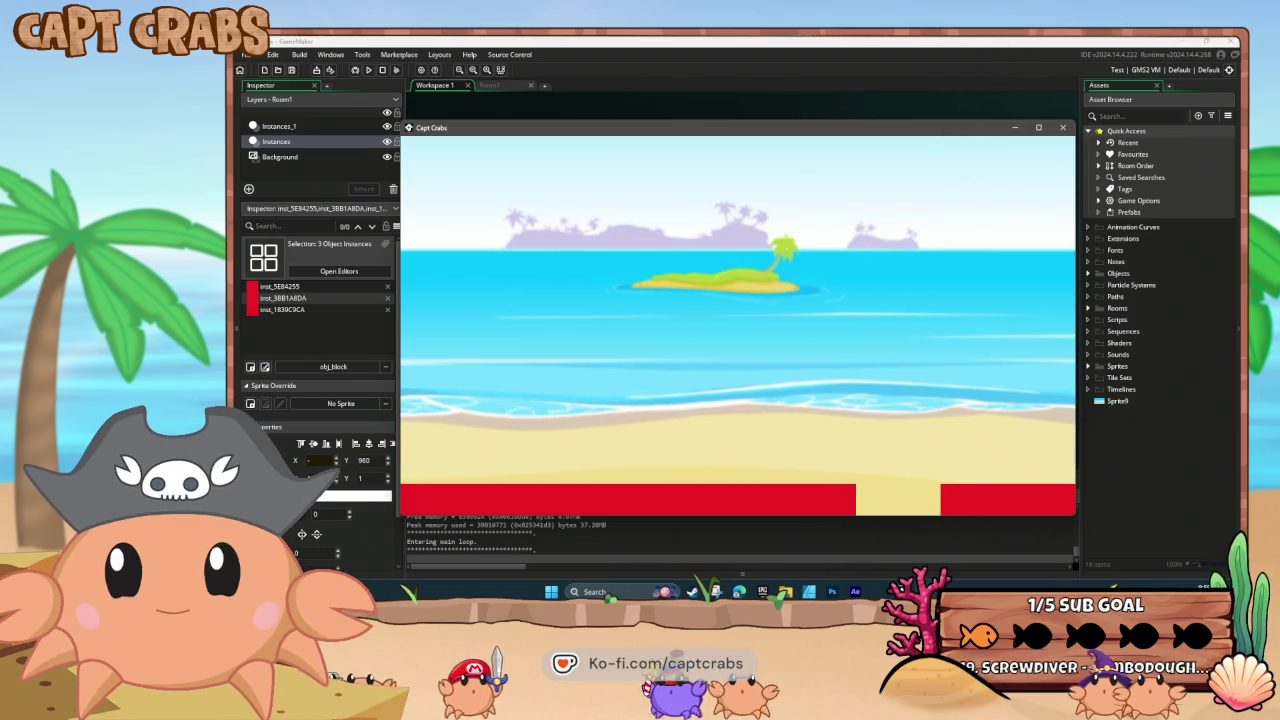
key(Right)
- Close the test game and open obj_CaptCrabs's empty Step event from the Events panel
click(1062, 127)
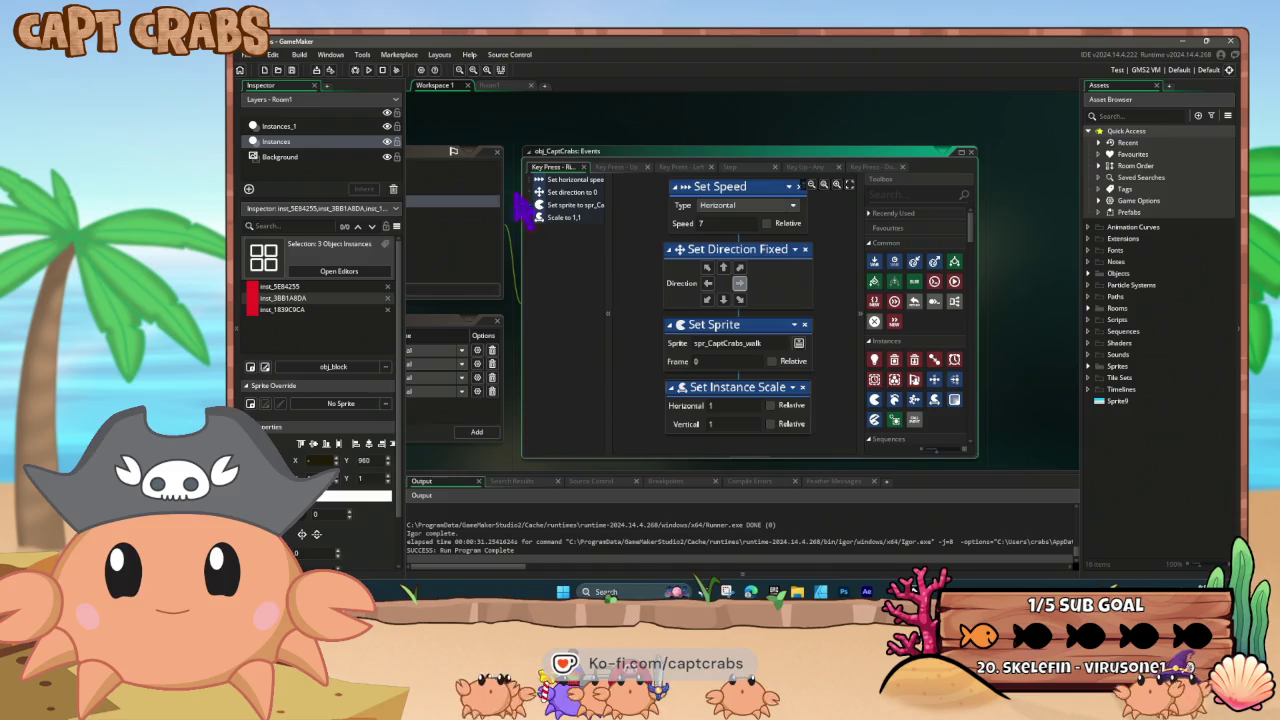
drag(517, 316, 803, 312)
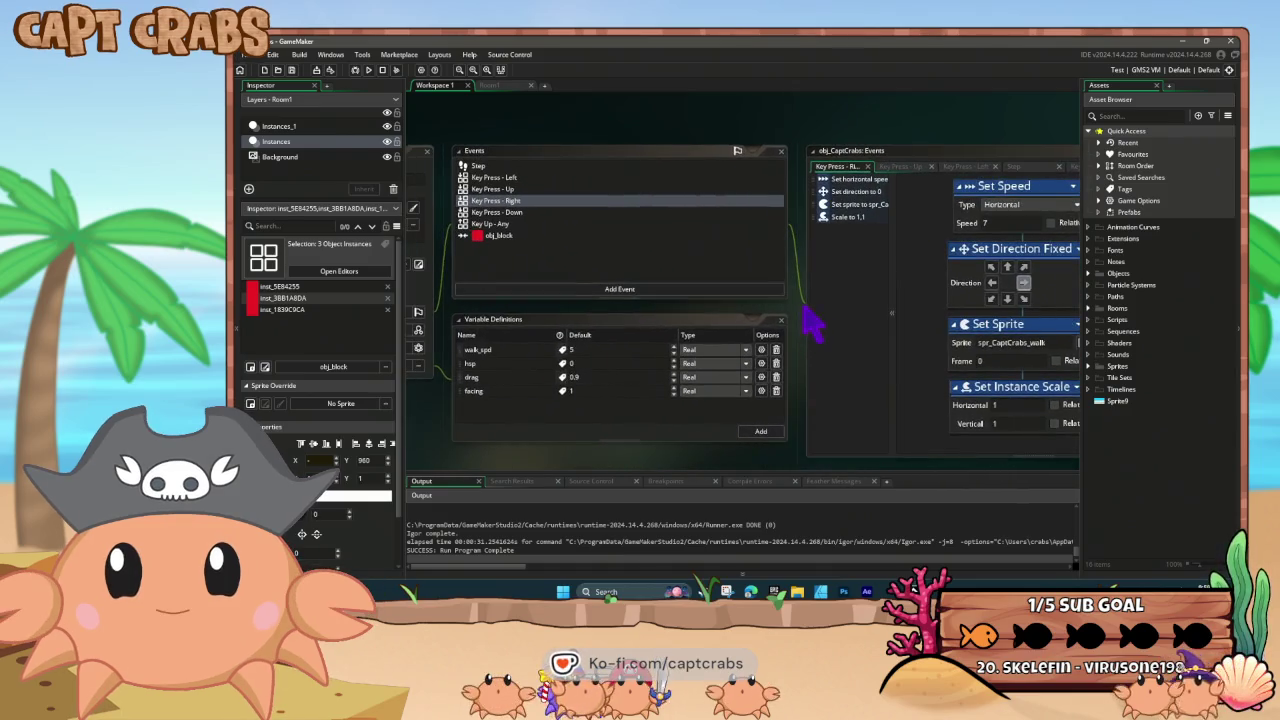
click(528, 189)
click(531, 178)
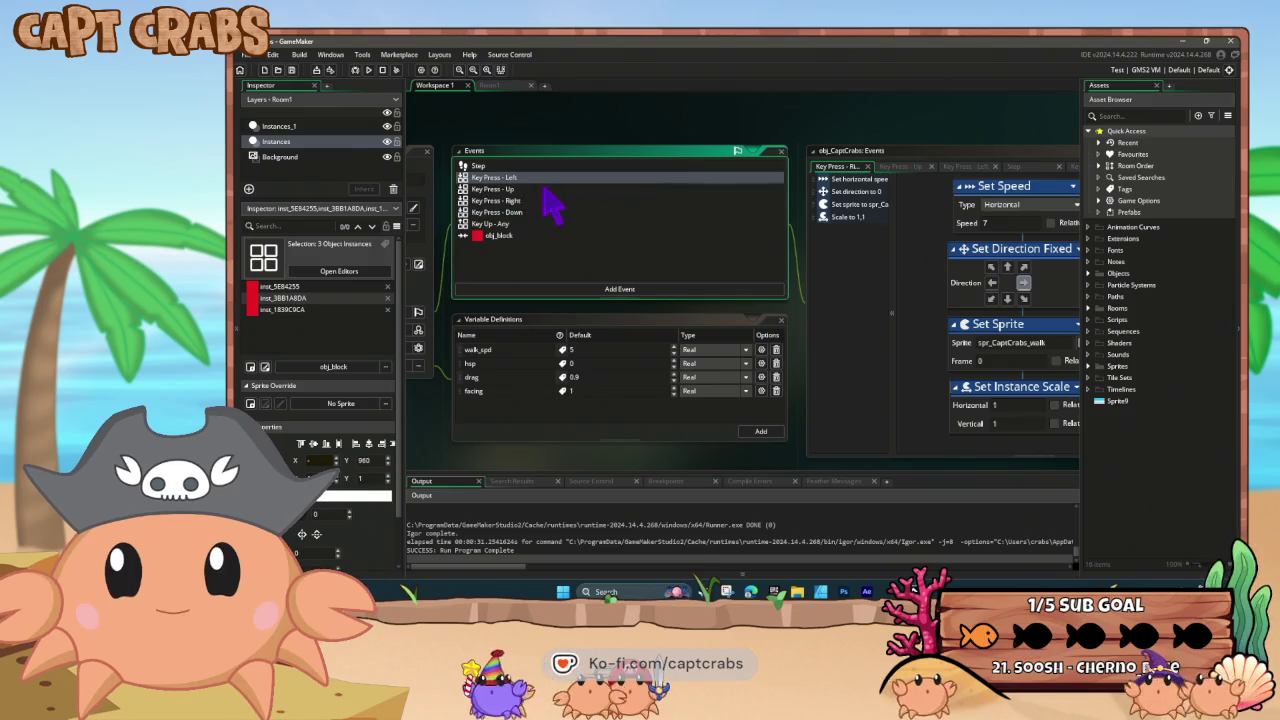
drag(814, 316, 735, 320)
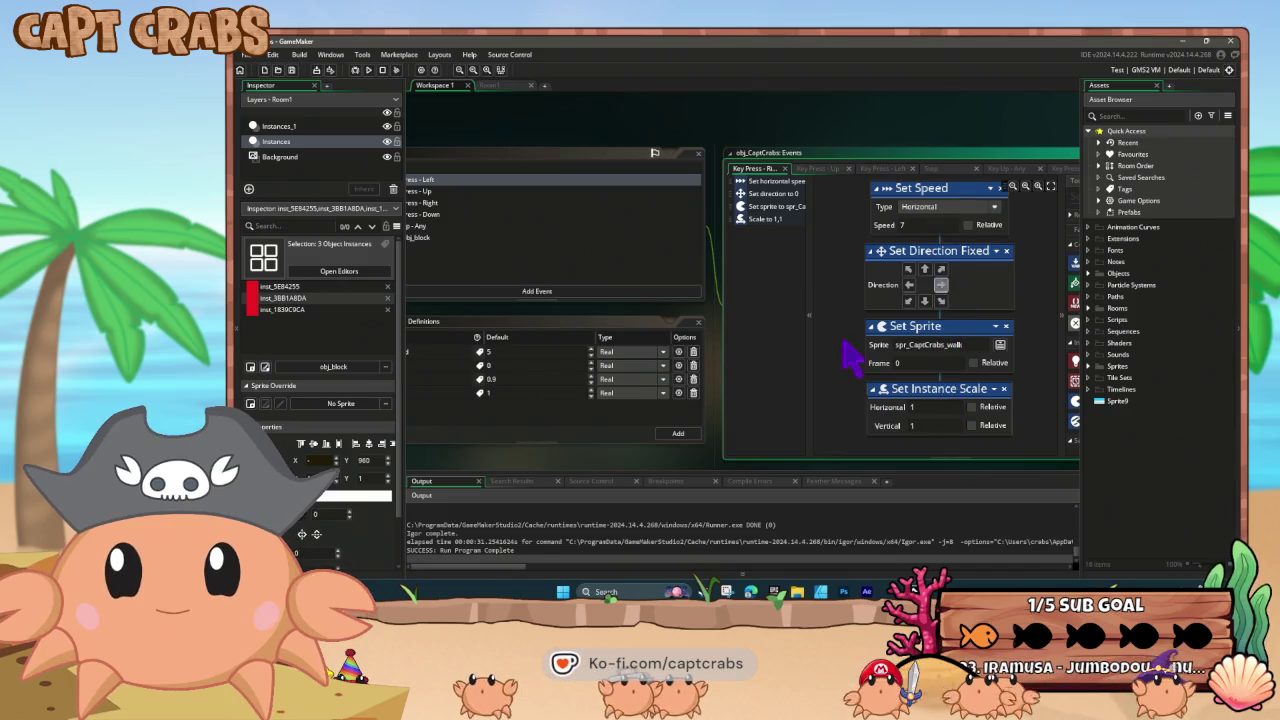
mouse_move(731, 123)
mouse_down()
mouse_move(620, 112)
mouse_move(646, 129)
mouse_up()
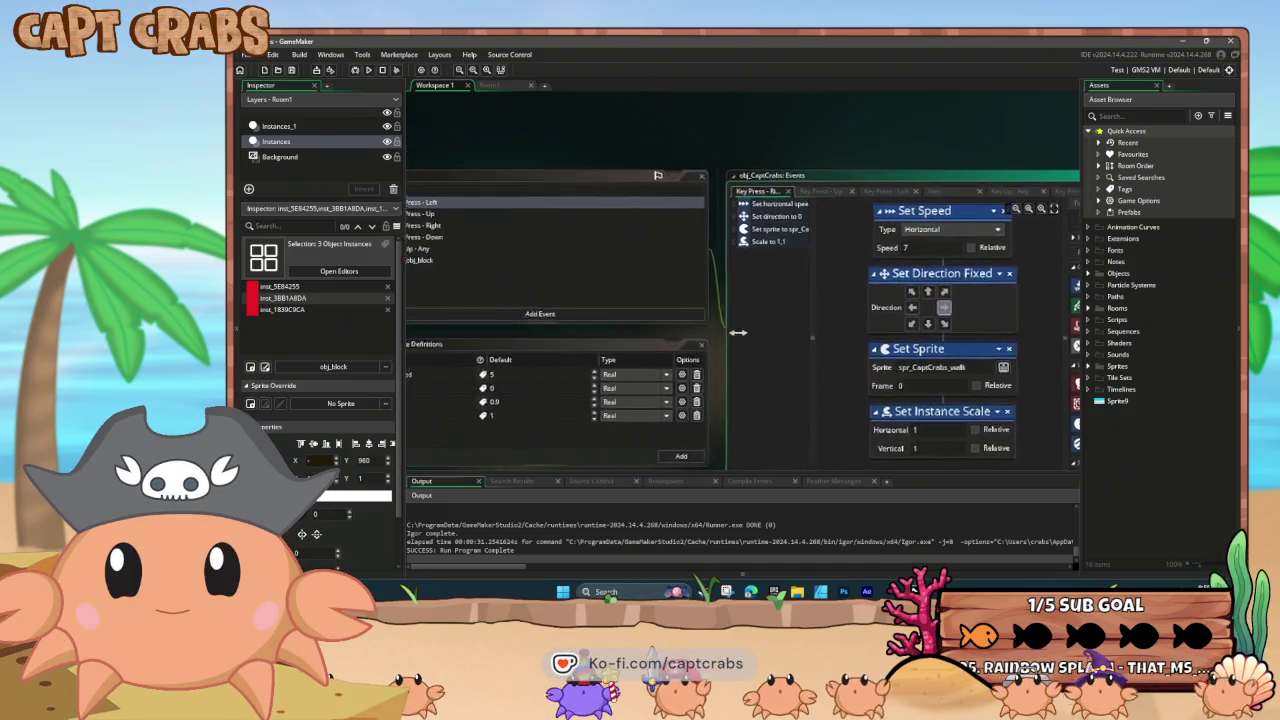
click(545, 188)
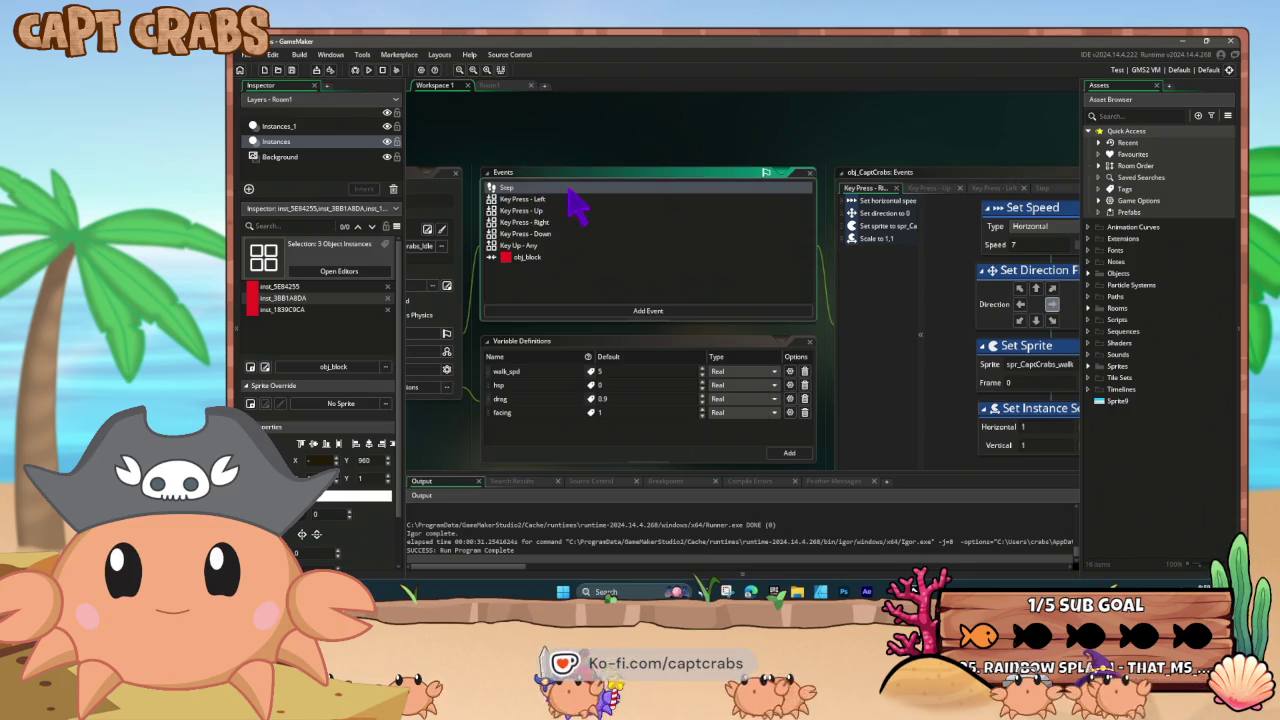
double_click(545, 189)
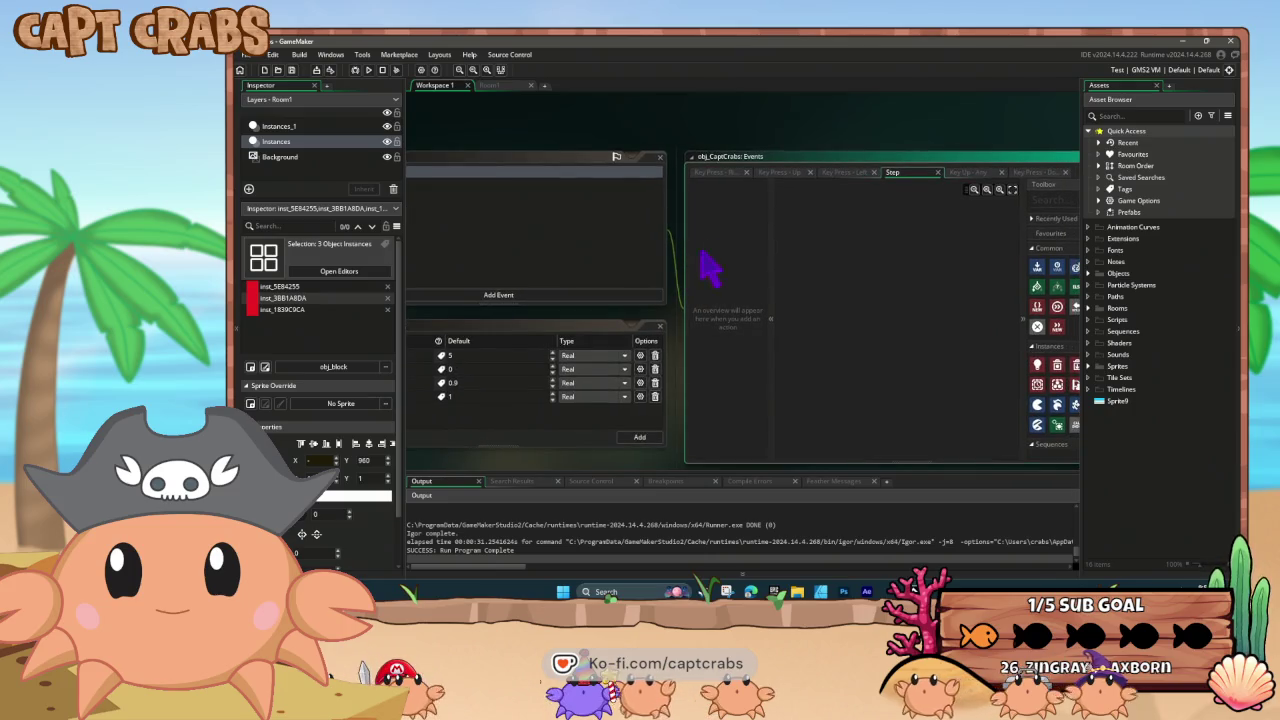
- Review the Key Press - Left event's action blocks, then close GameMaker
drag(538, 224, 668, 258)
double_click(527, 214)
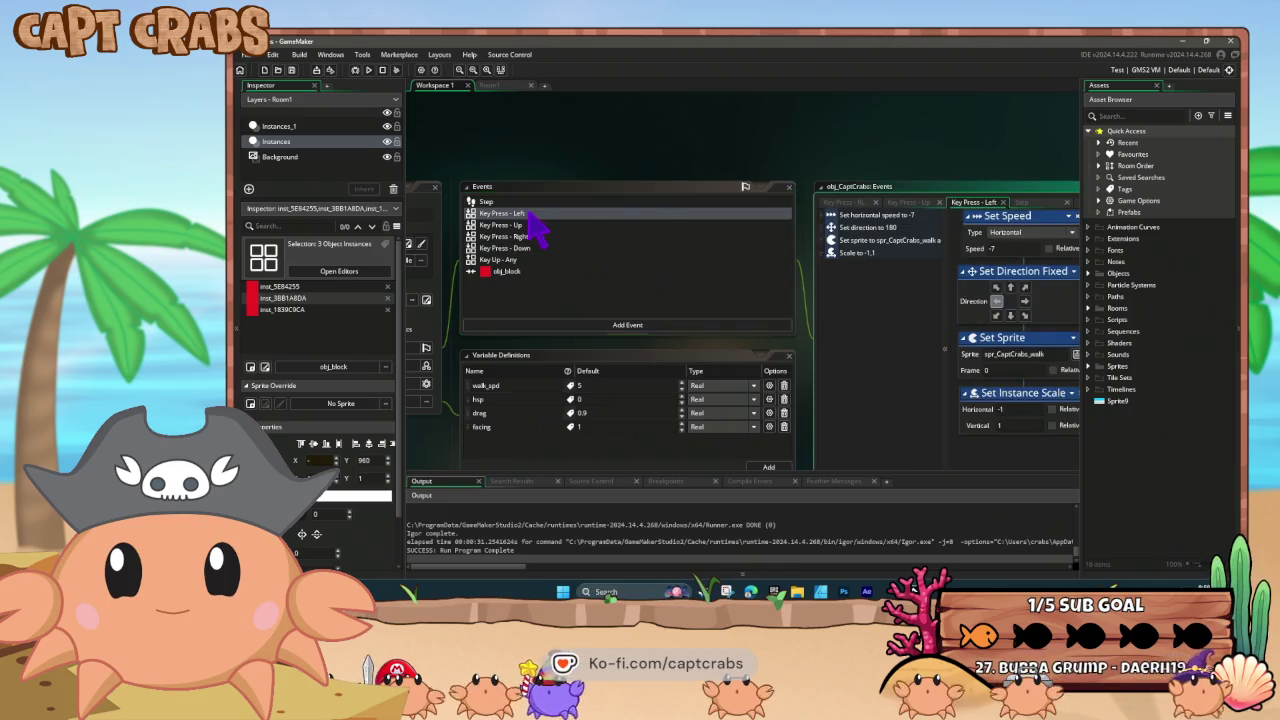
drag(900, 365, 808, 351)
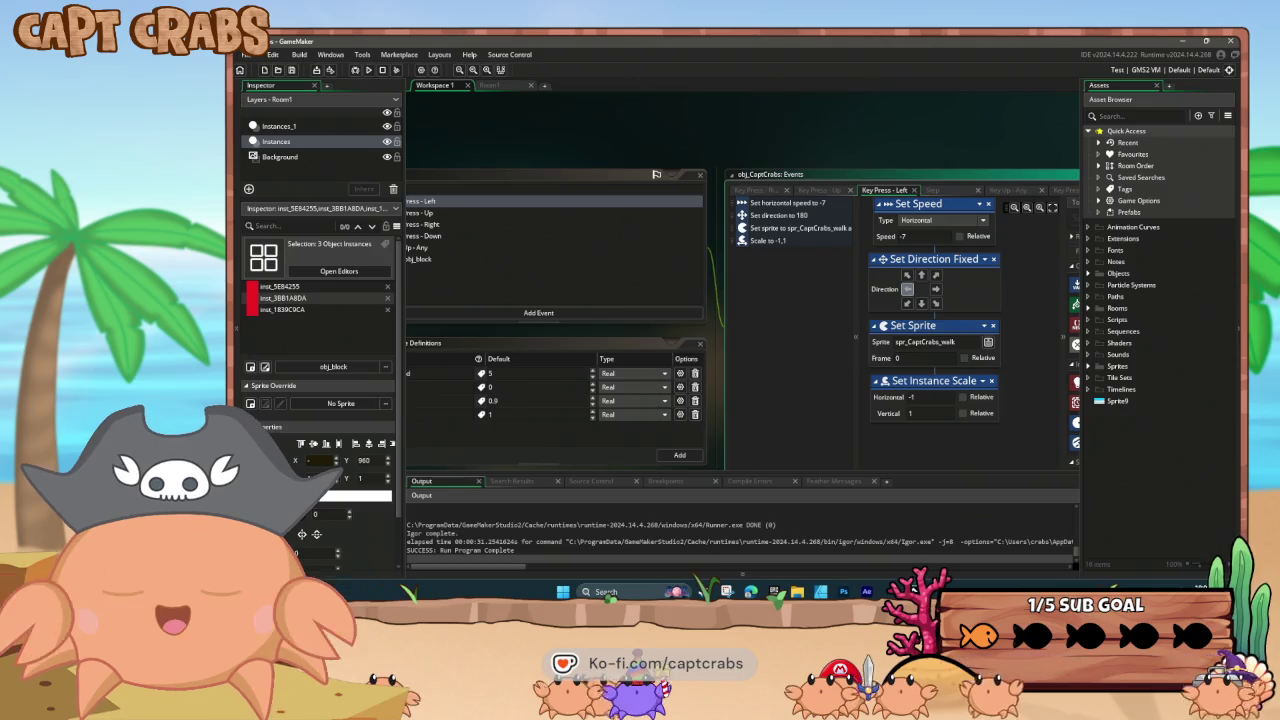
click(1228, 42)
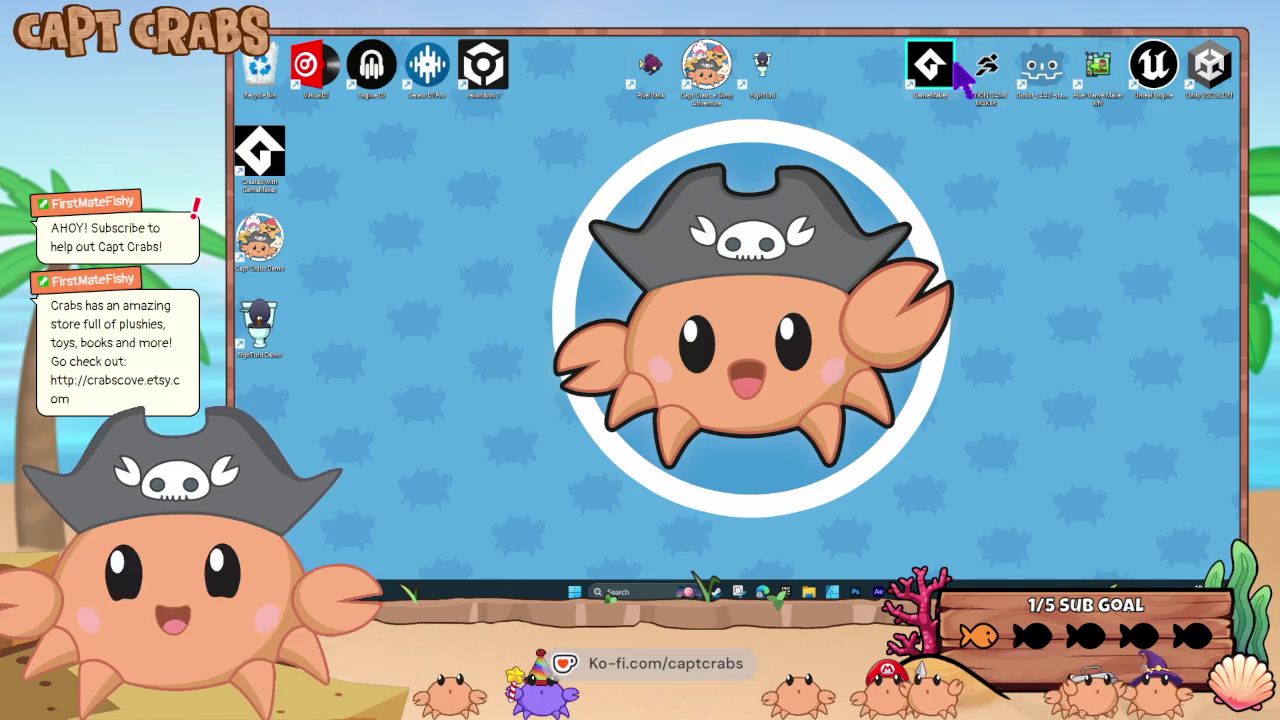
- Launch Action Game Maker and open the Capt Crabs project on its level01_v2 beach scene
double_click(1005, 75)
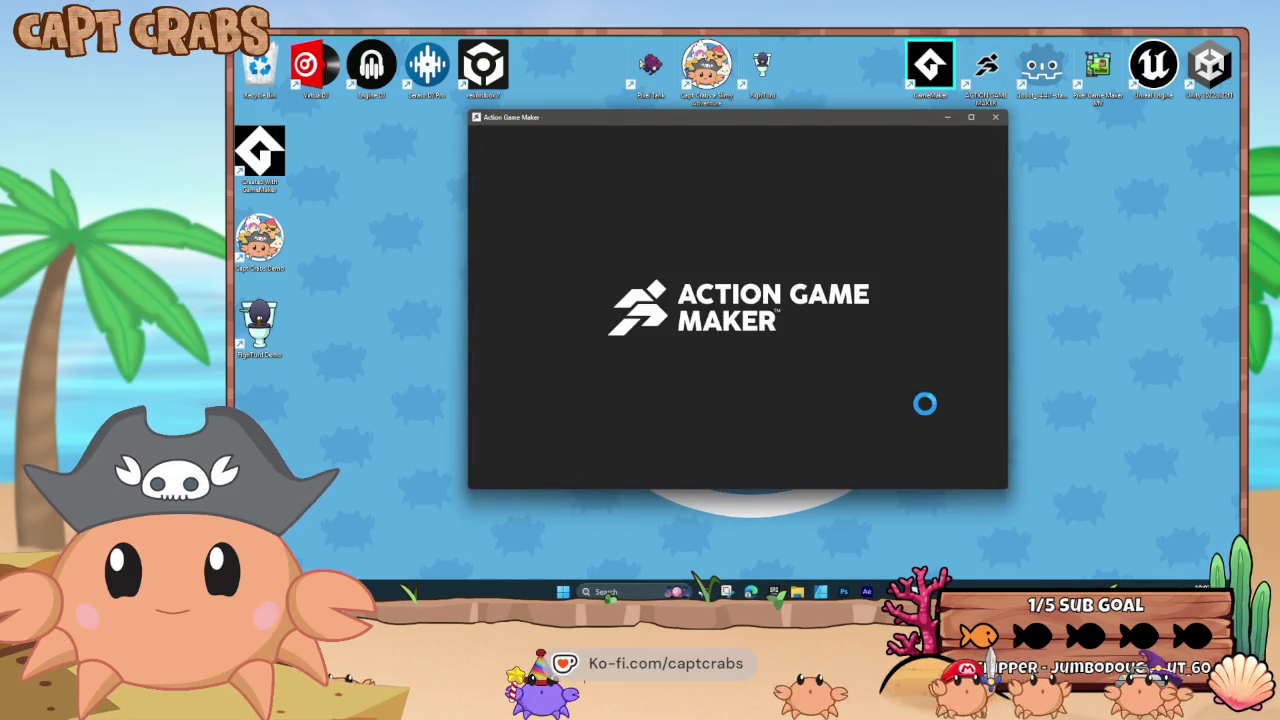
double_click(716, 253)
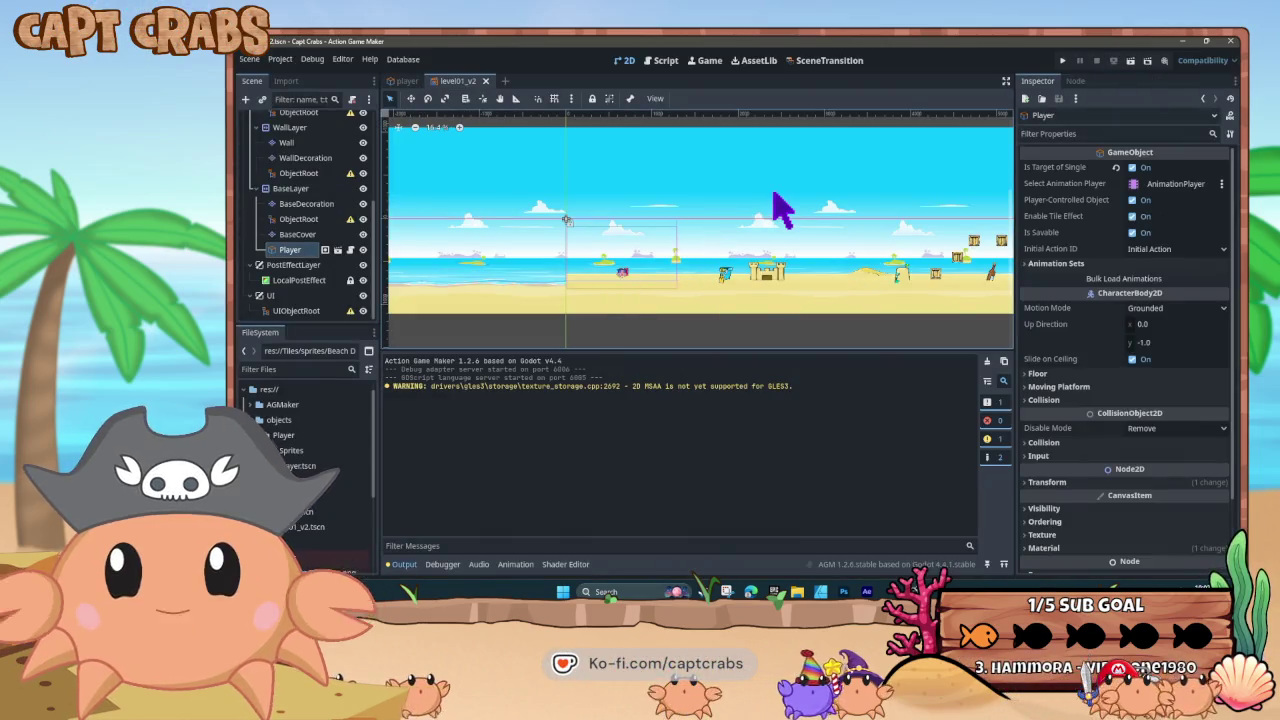
- Run the Capt Crabs game in its debug window with F5
key(F5)
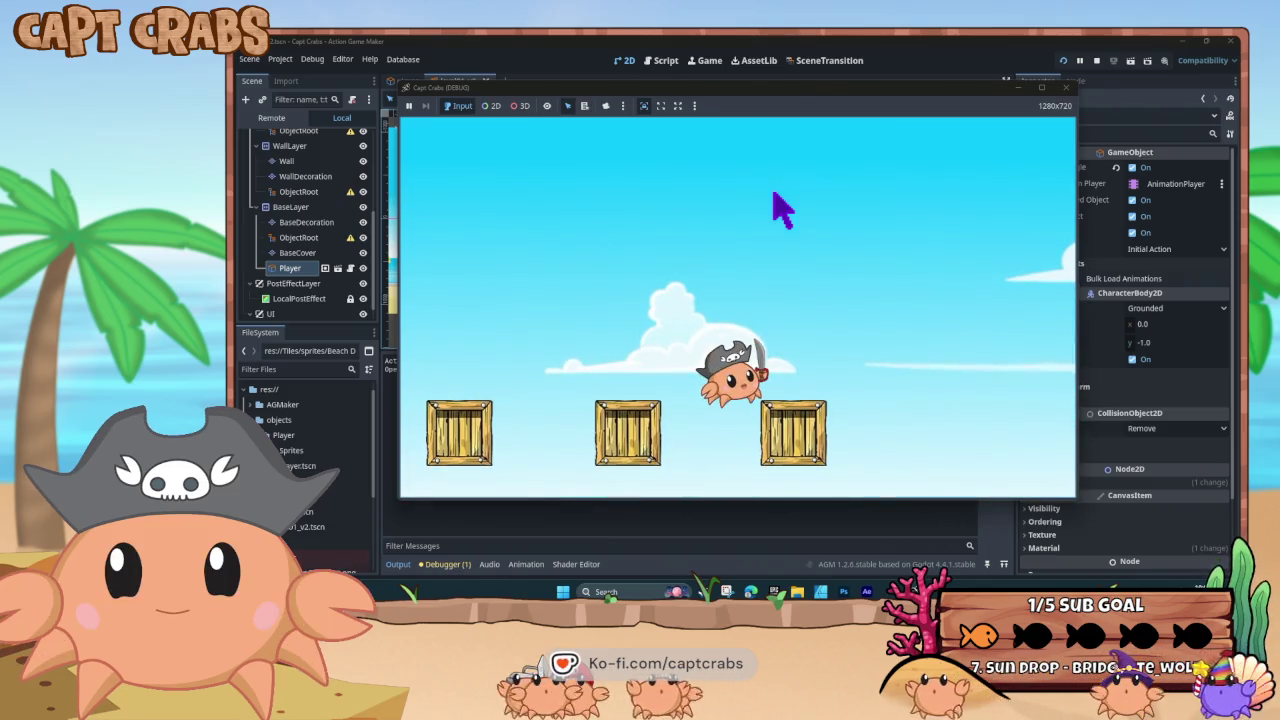
- Walk the crab left and right along the beach, jumping past the can
key(Left)
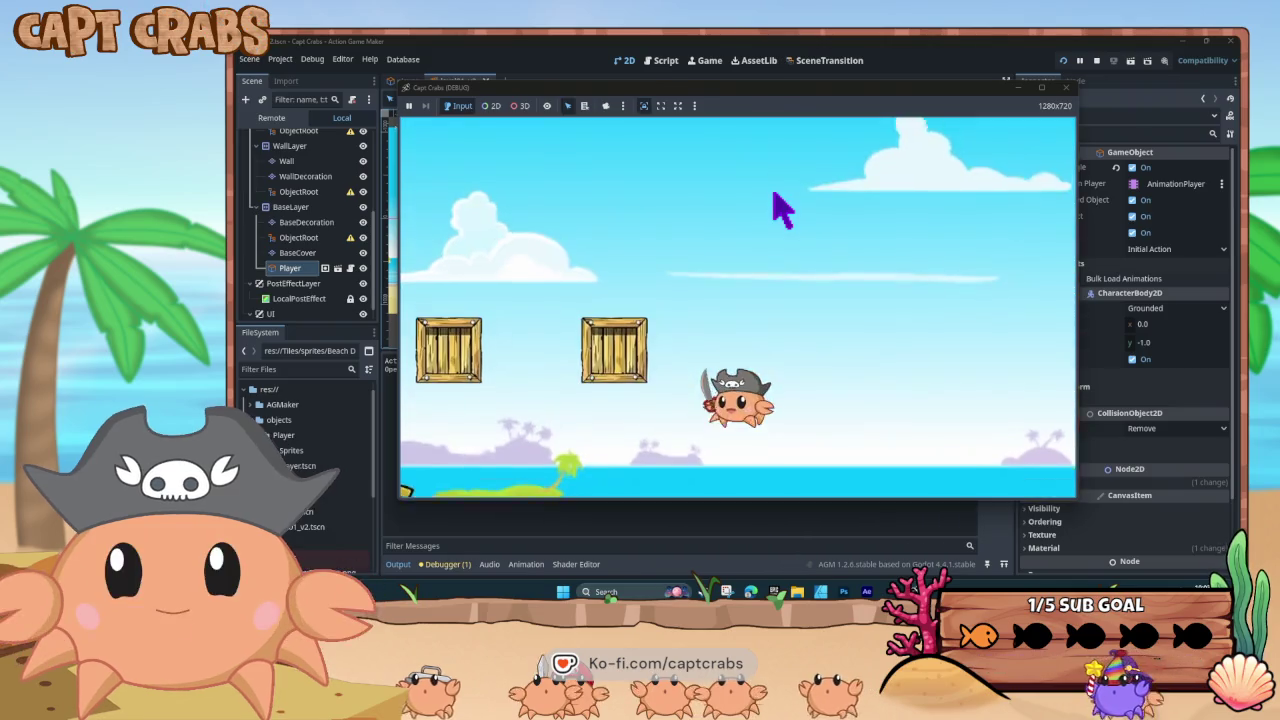
key(space)
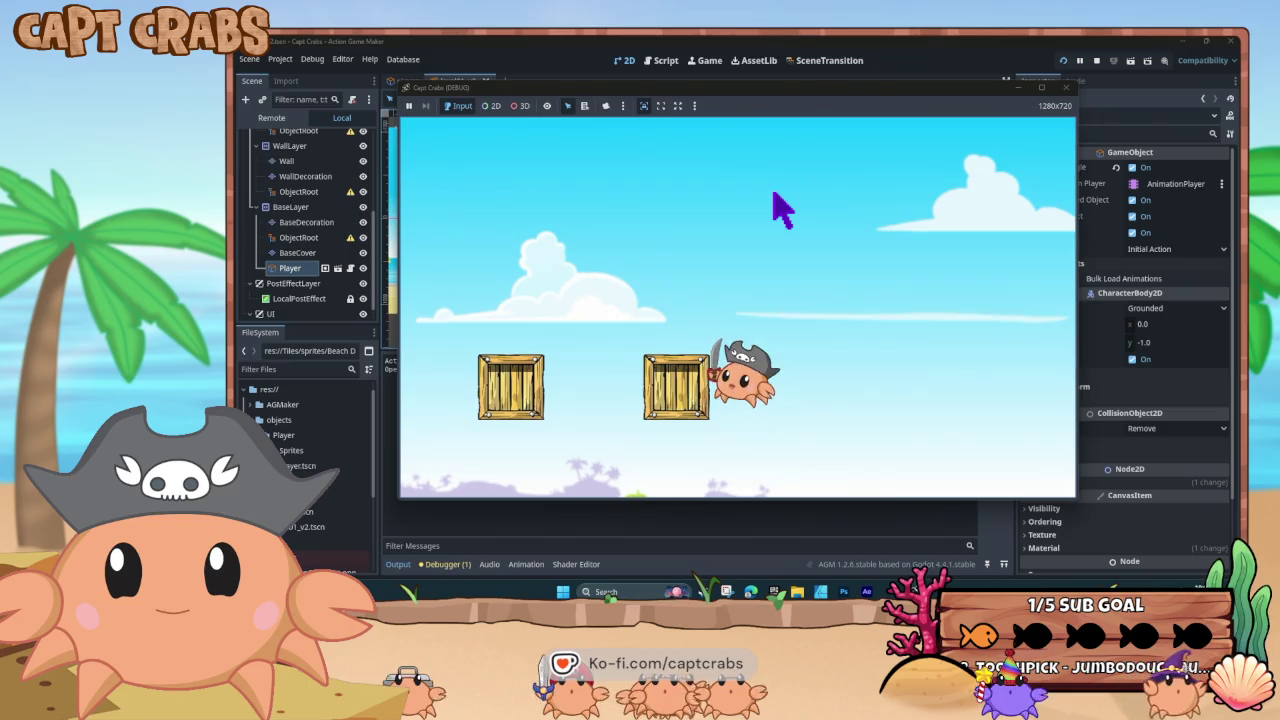
key(Right)
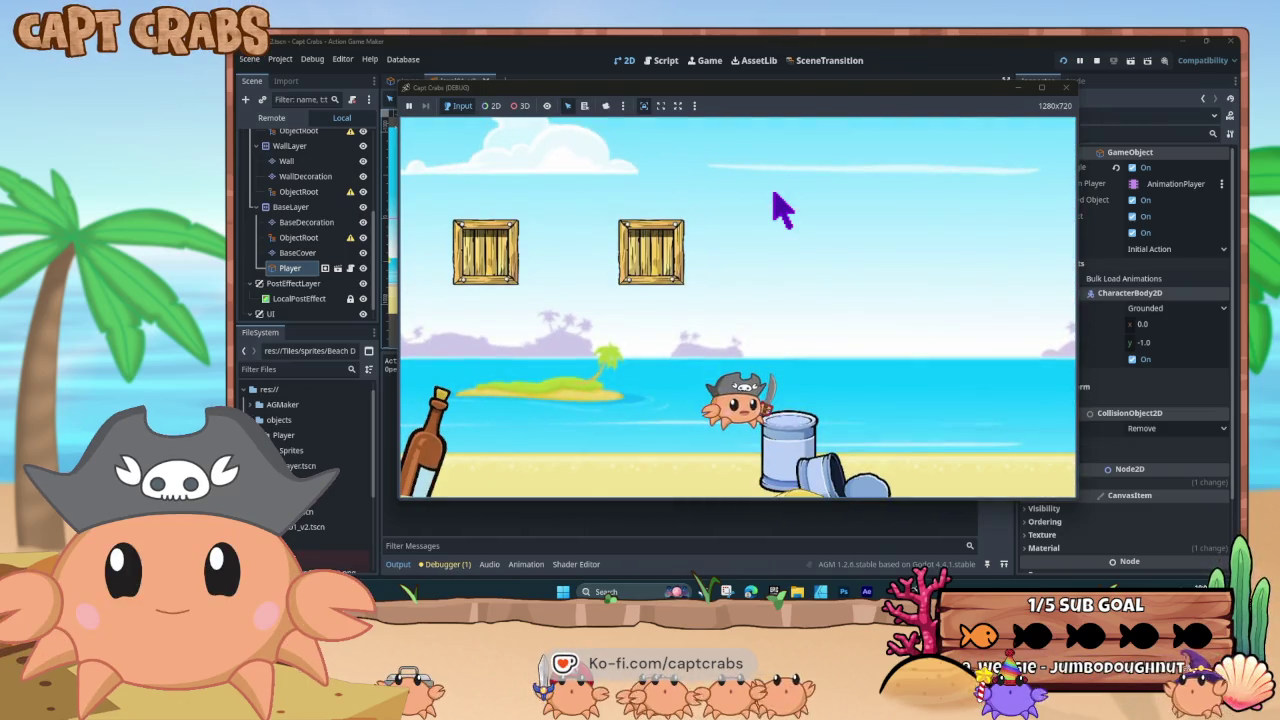
key(Left)
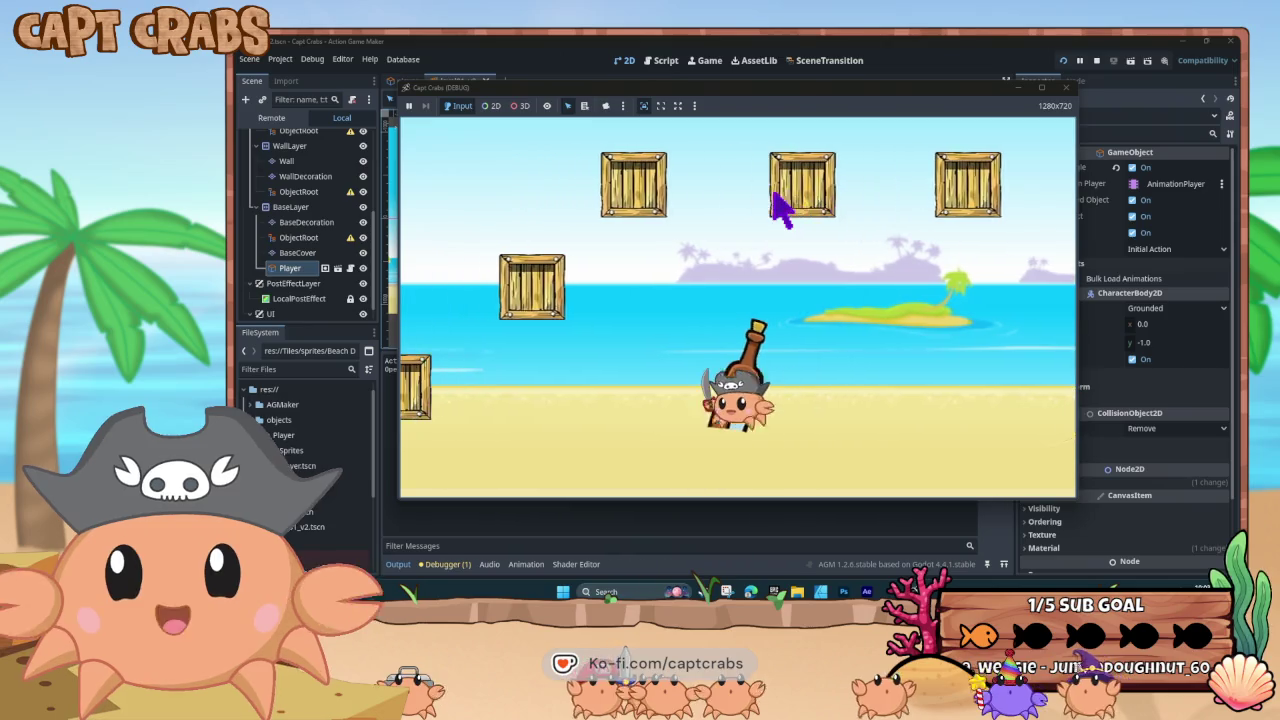
key(Right)
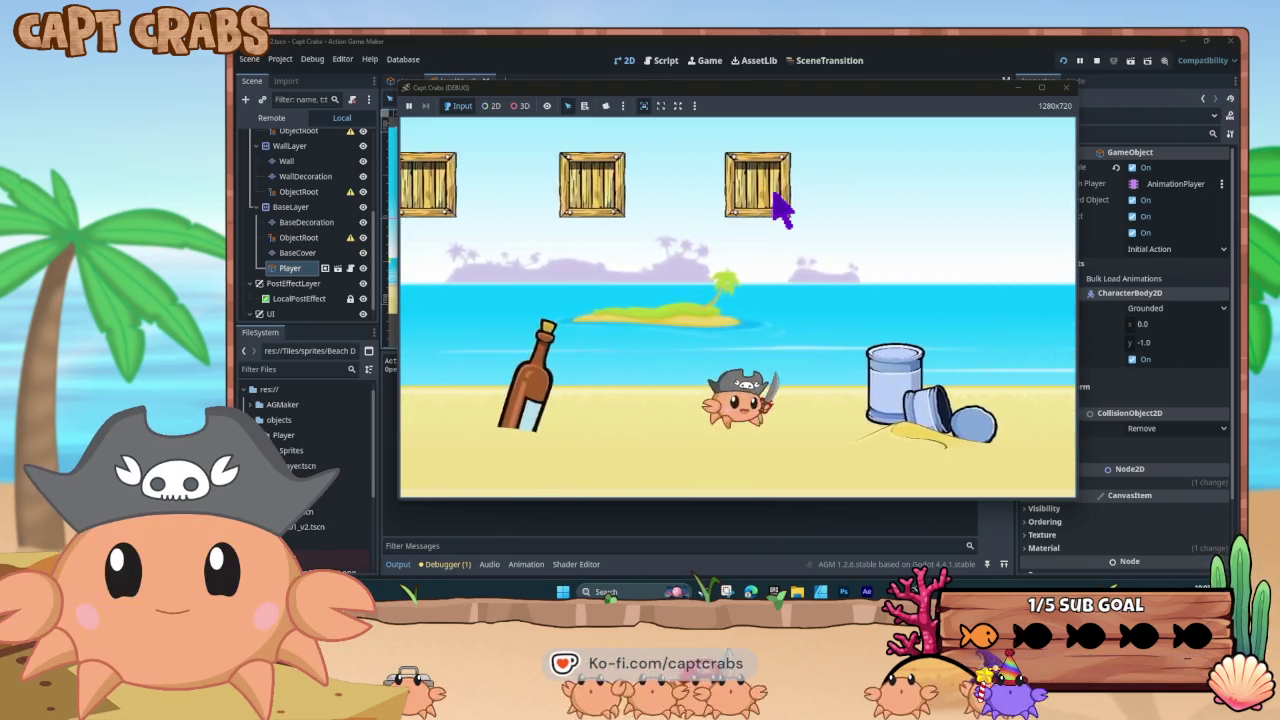
key(space)
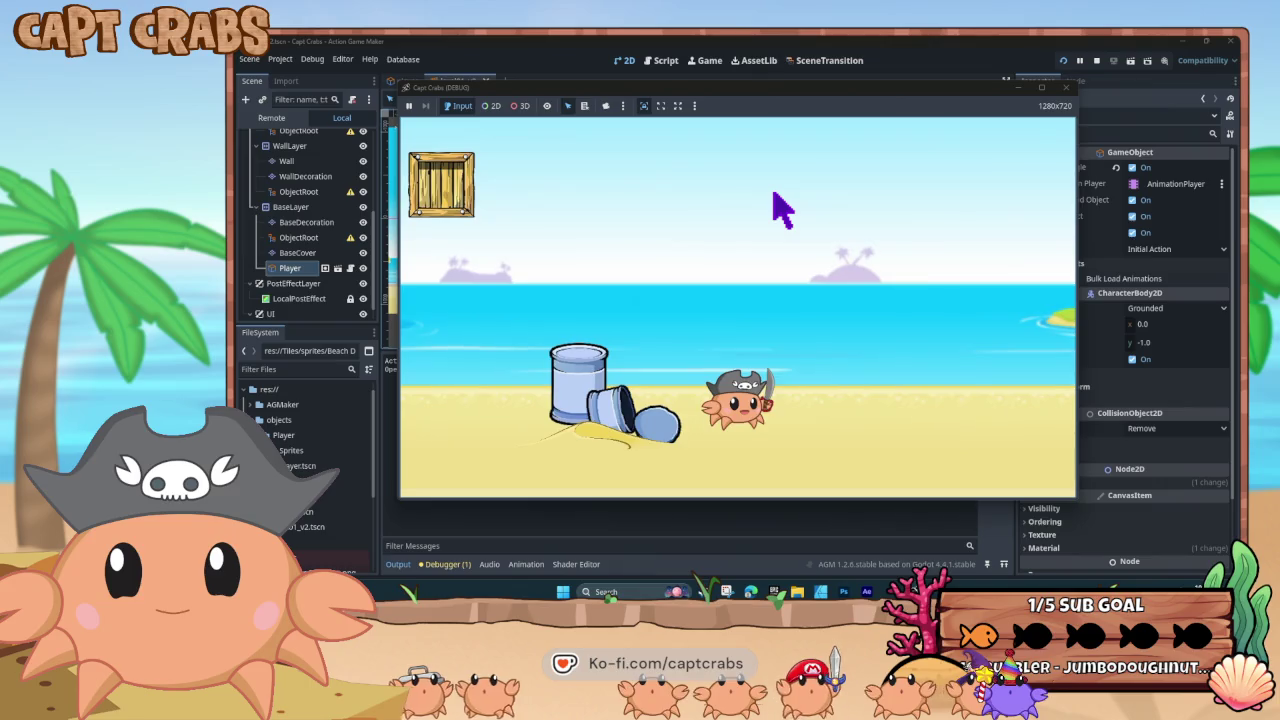
key(Right)
key(space)
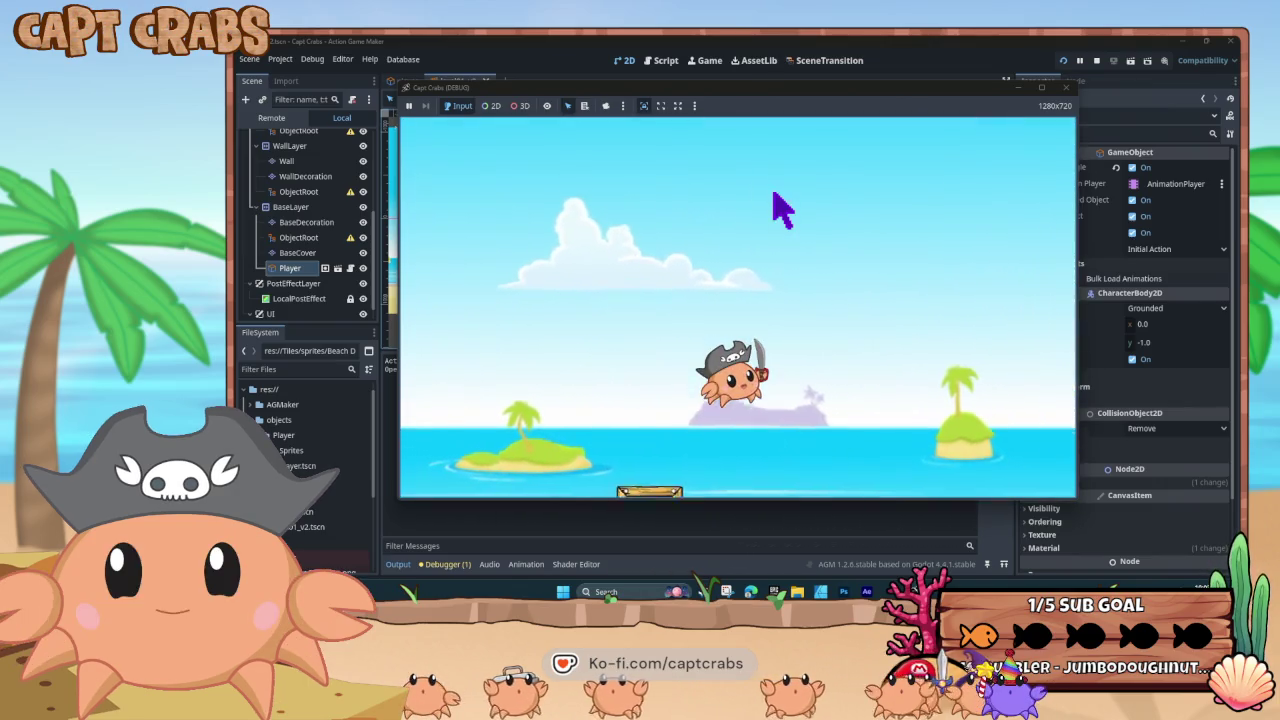
key(Left)
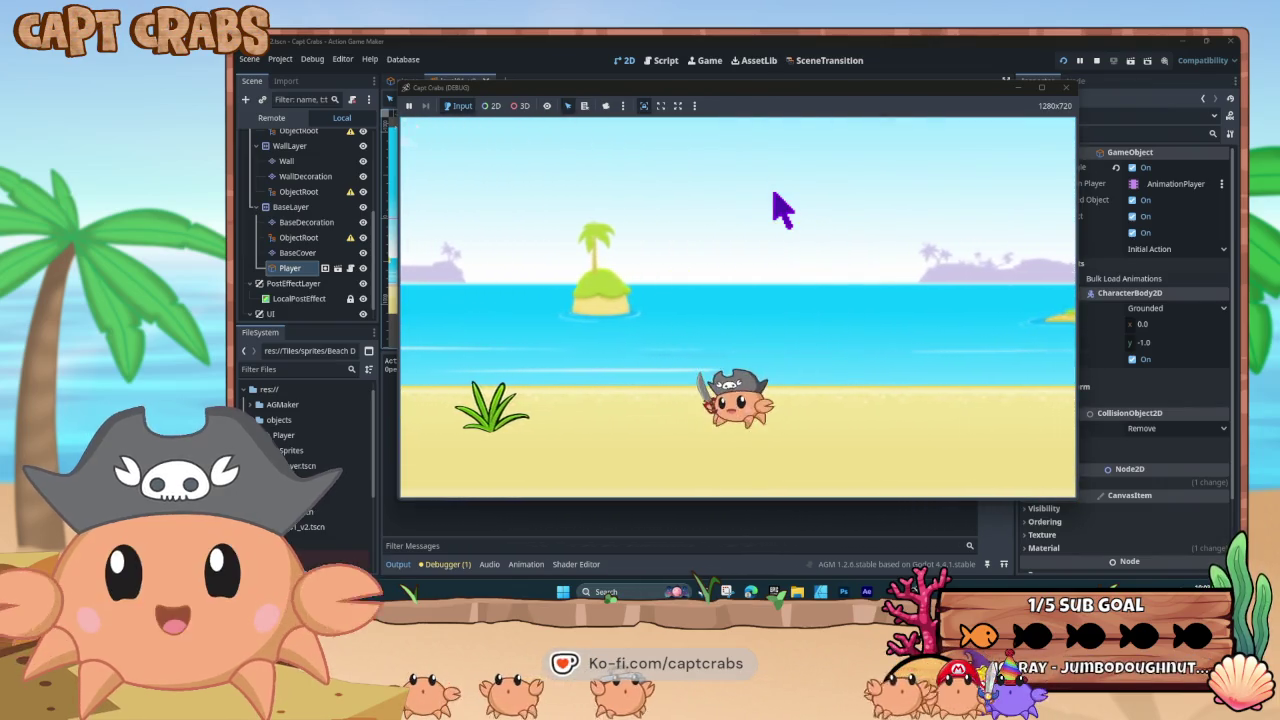
key(Left)
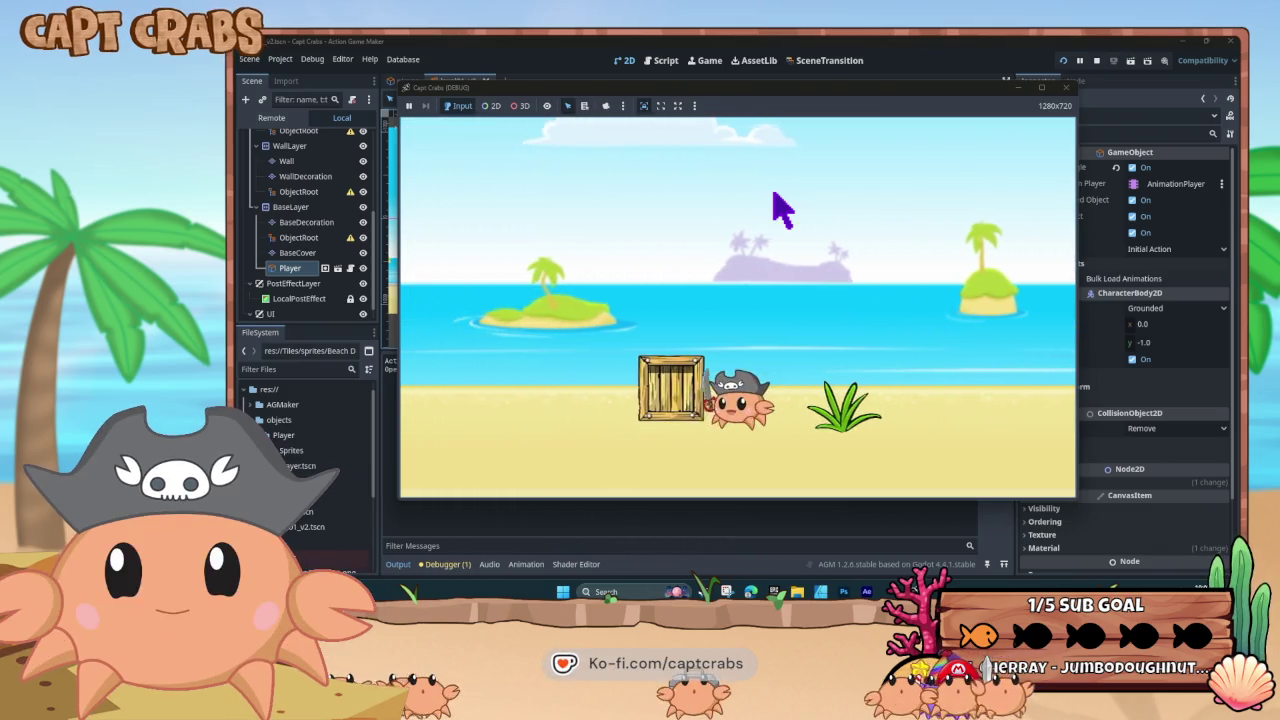
key(space)
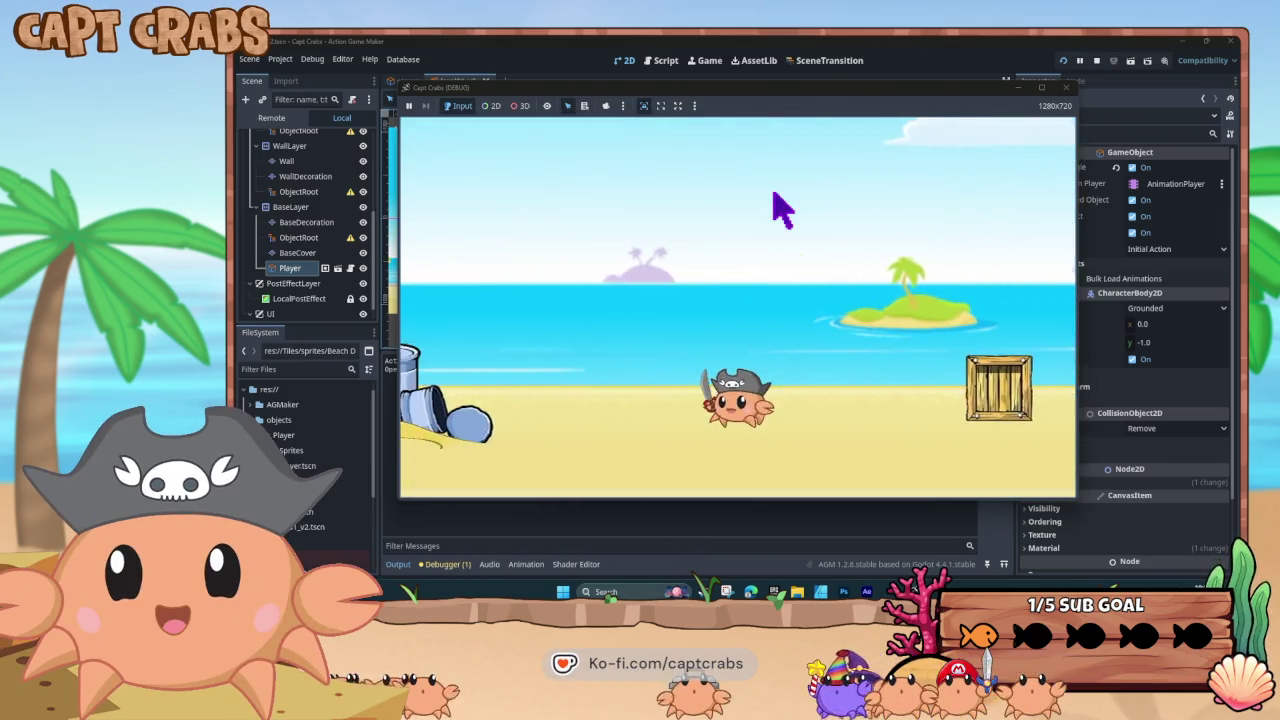
key(Right)
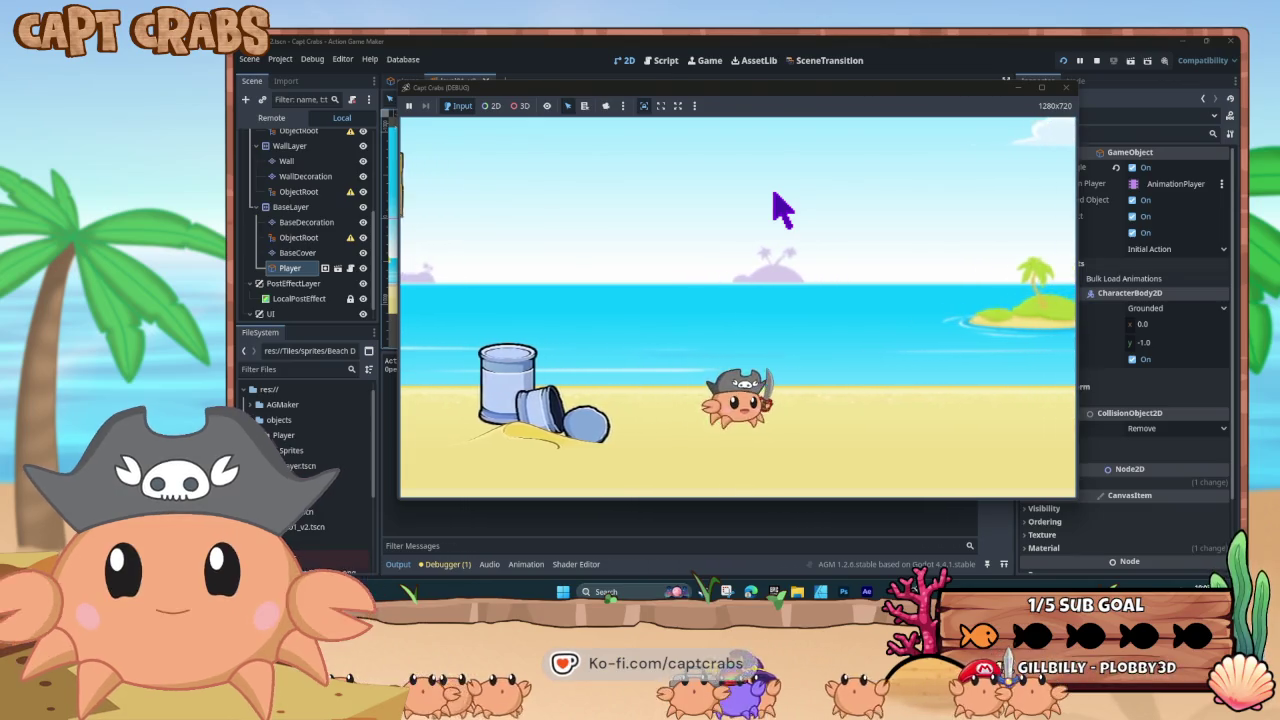
key(Left)
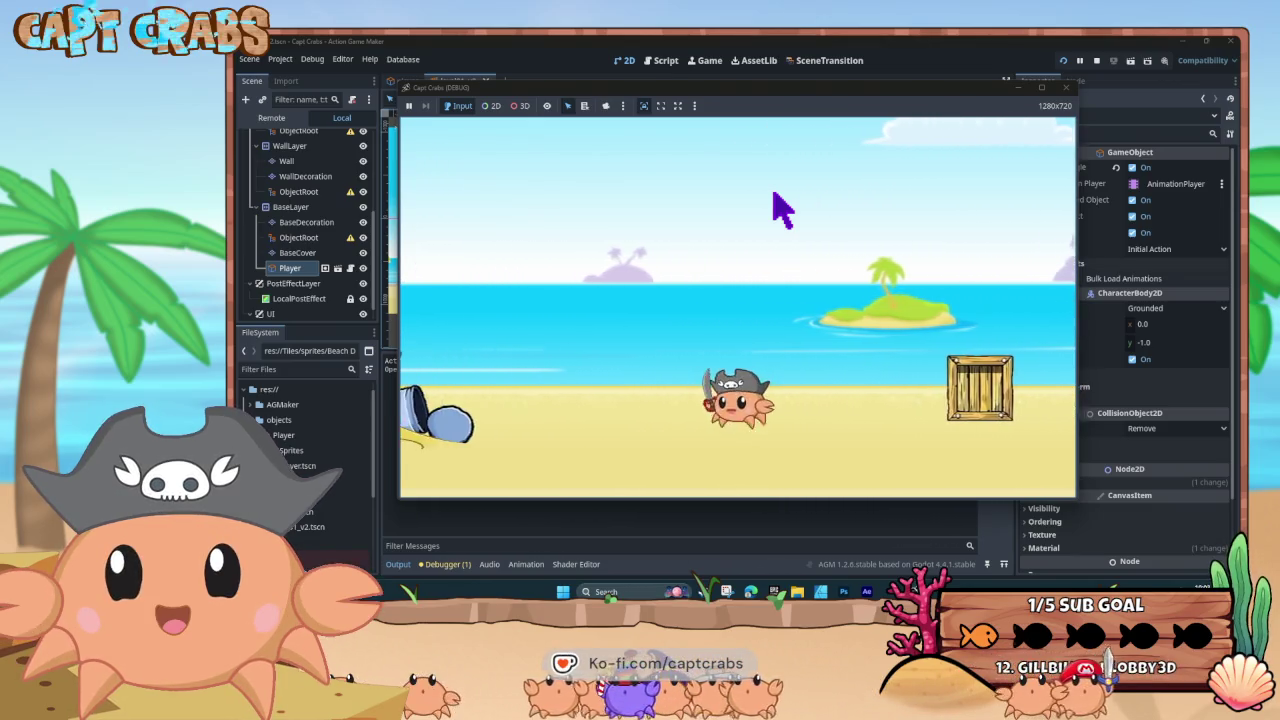
key(space)
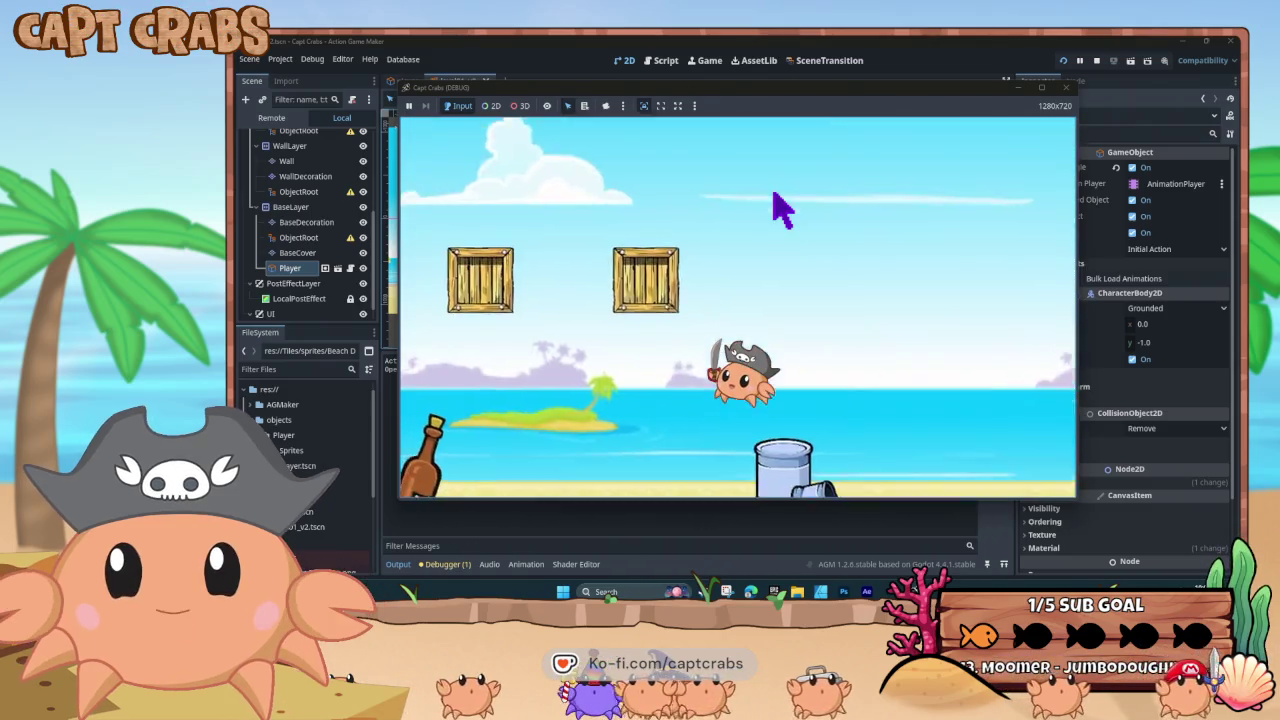
- Jump the crab onto the floating crates and back down, then stop and show the Player state graph
key(space)
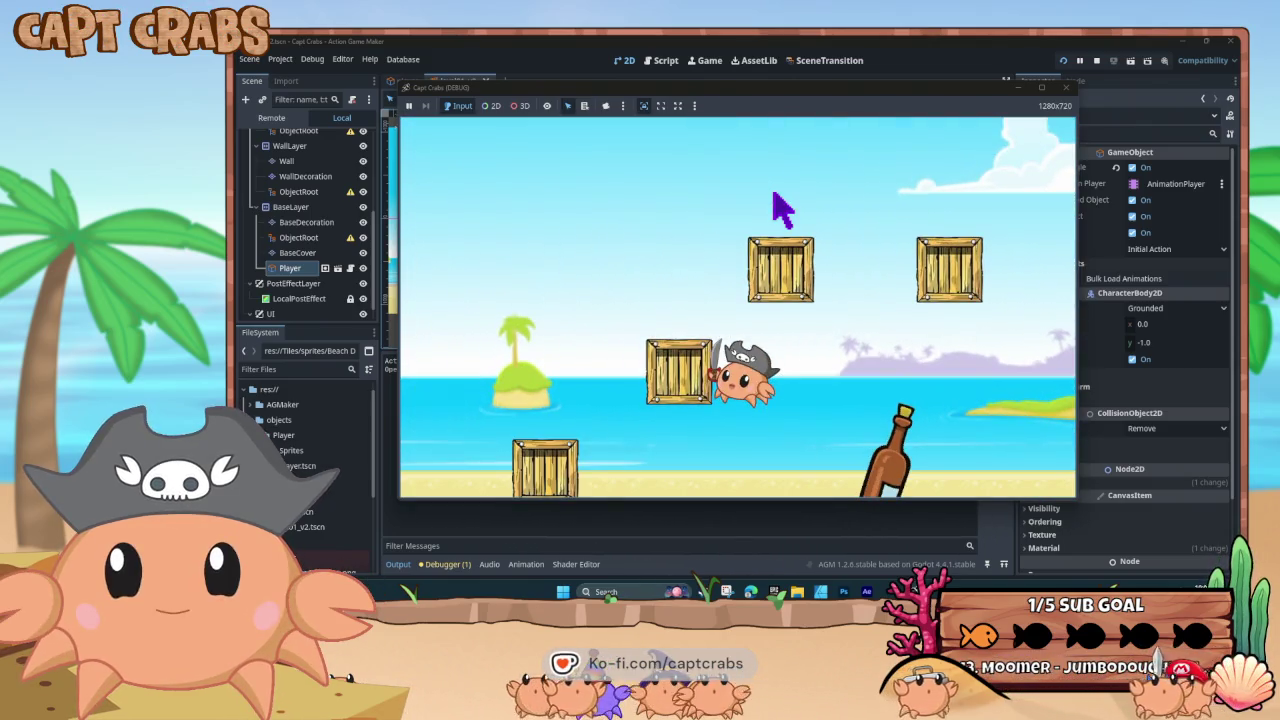
key(space)
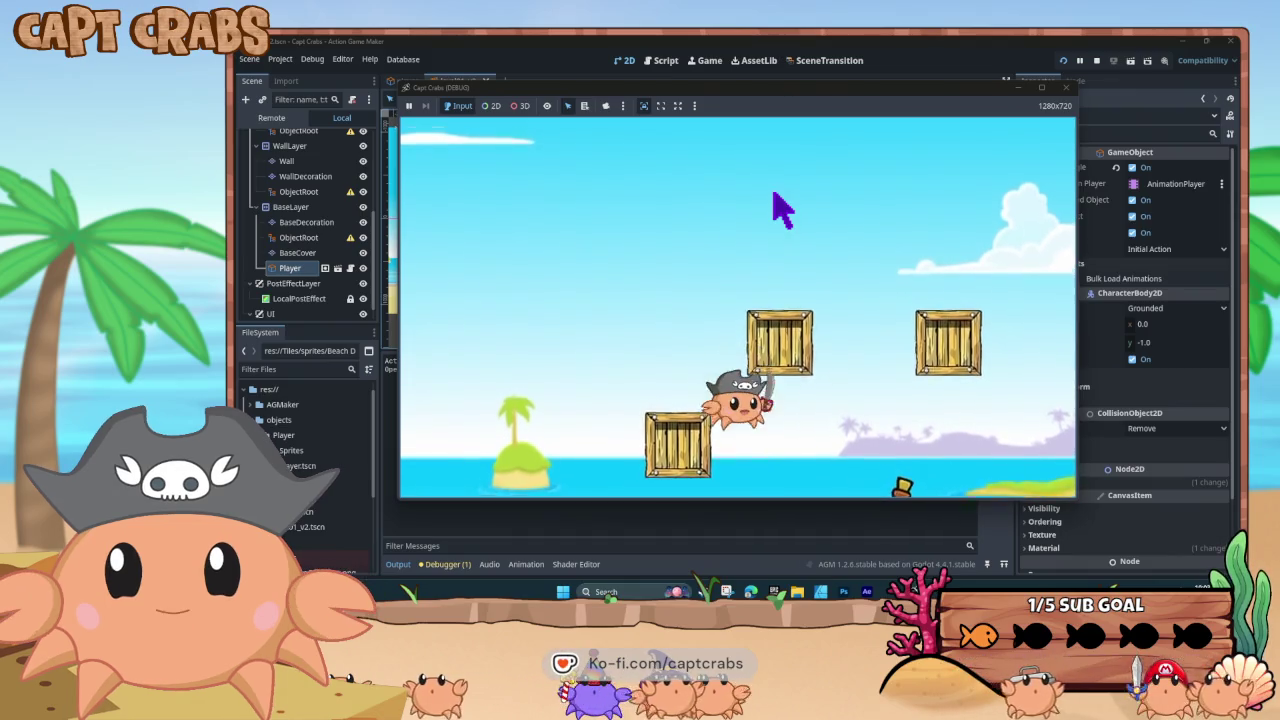
key(Left)
key(space)
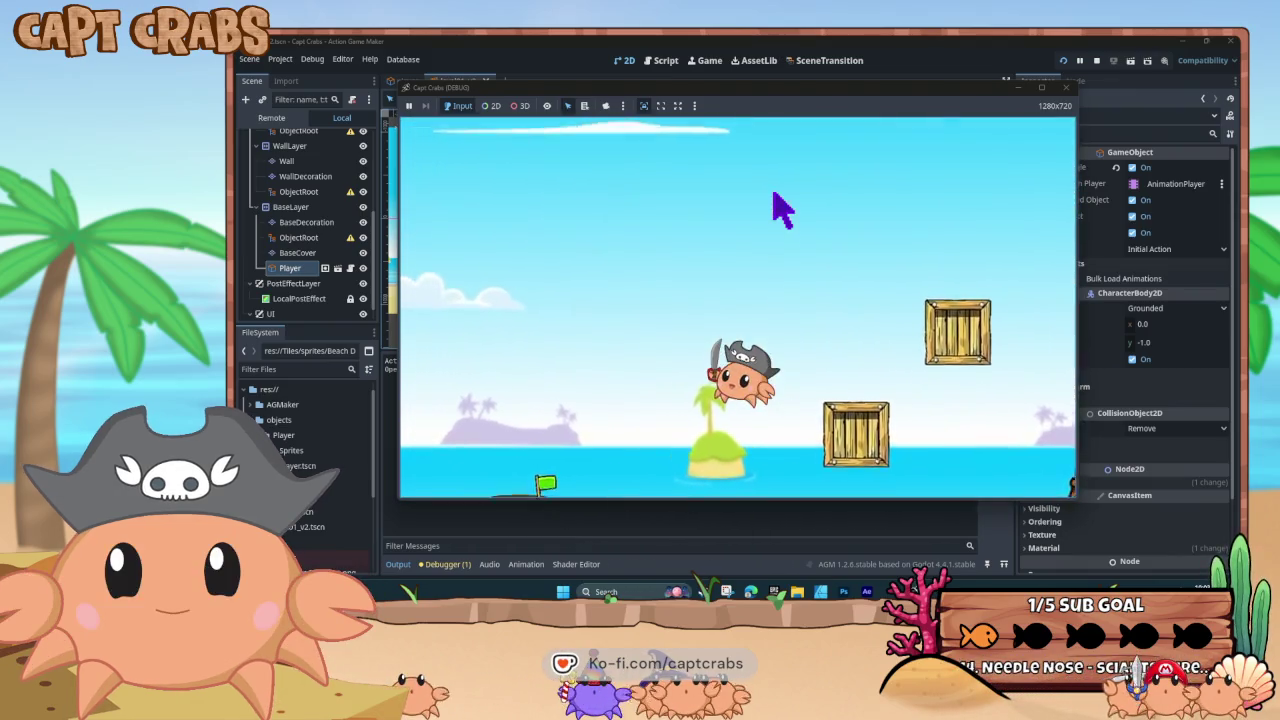
key(space)
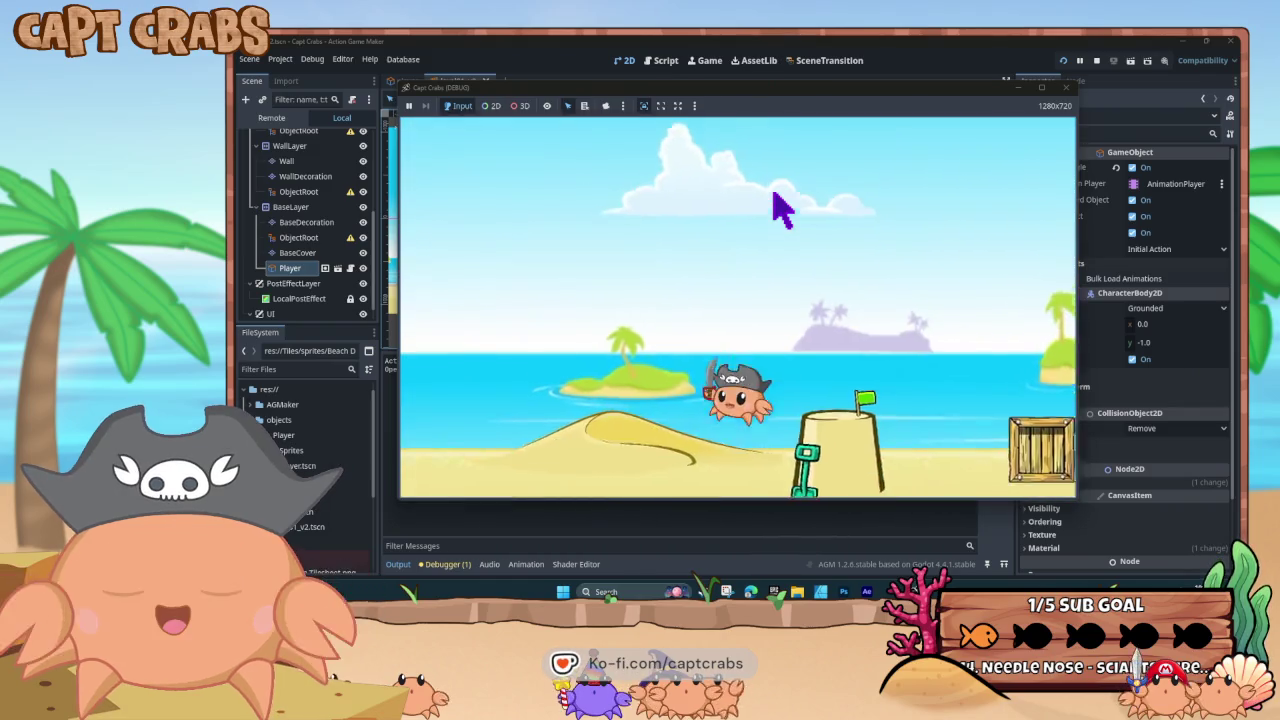
key(Right)
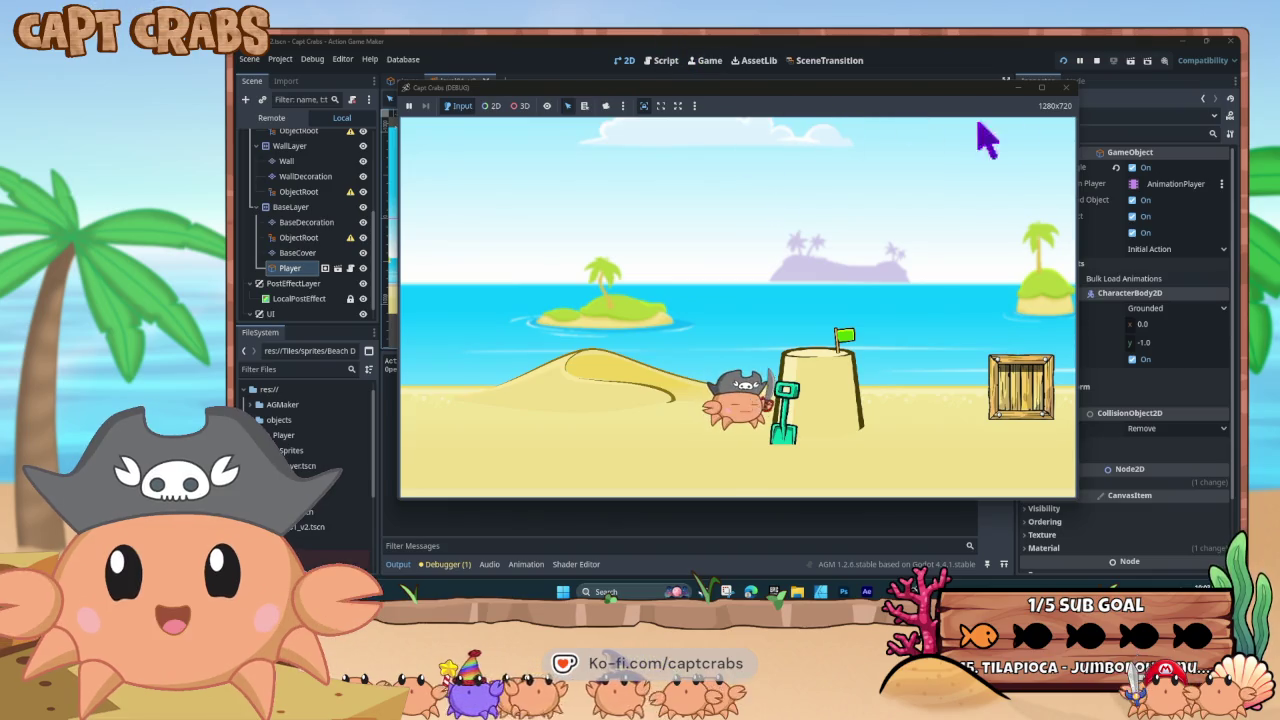
key(F8)
click(668, 62)
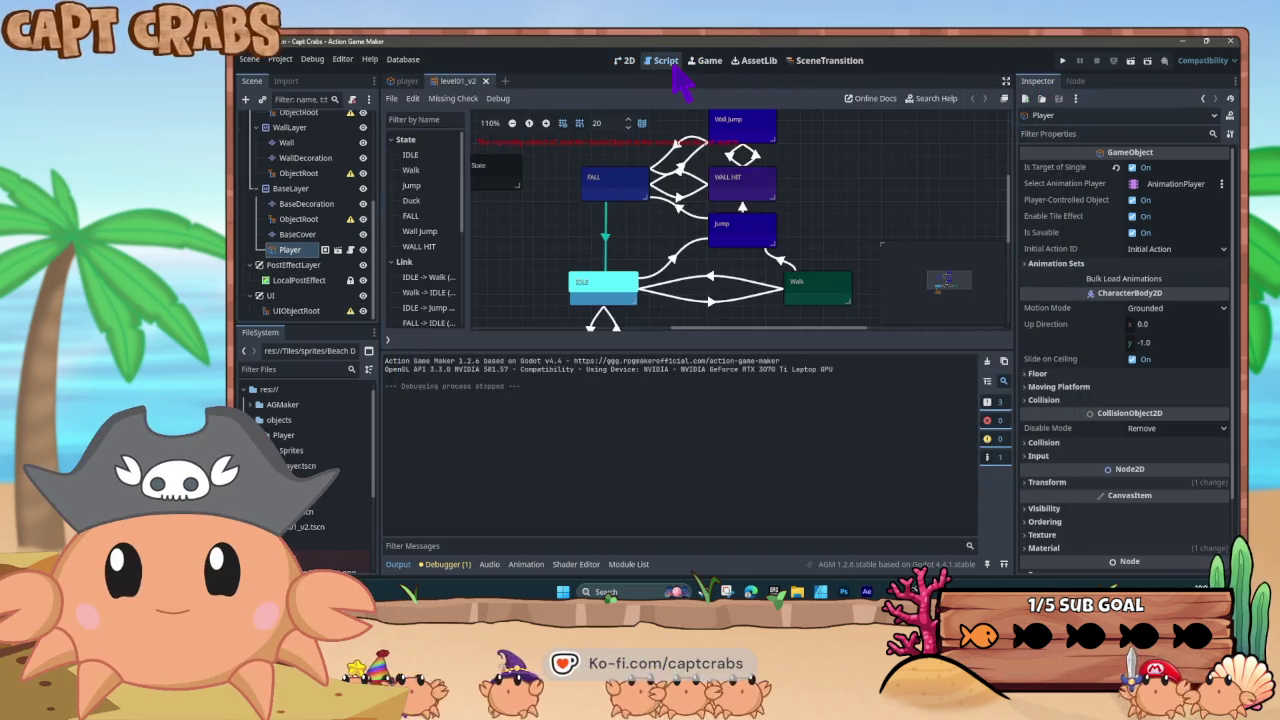
- Inspect the FALL, WALL HIT and Wall Jump states, then quit without saving player.vs
scroll(658, 258, down, 3)
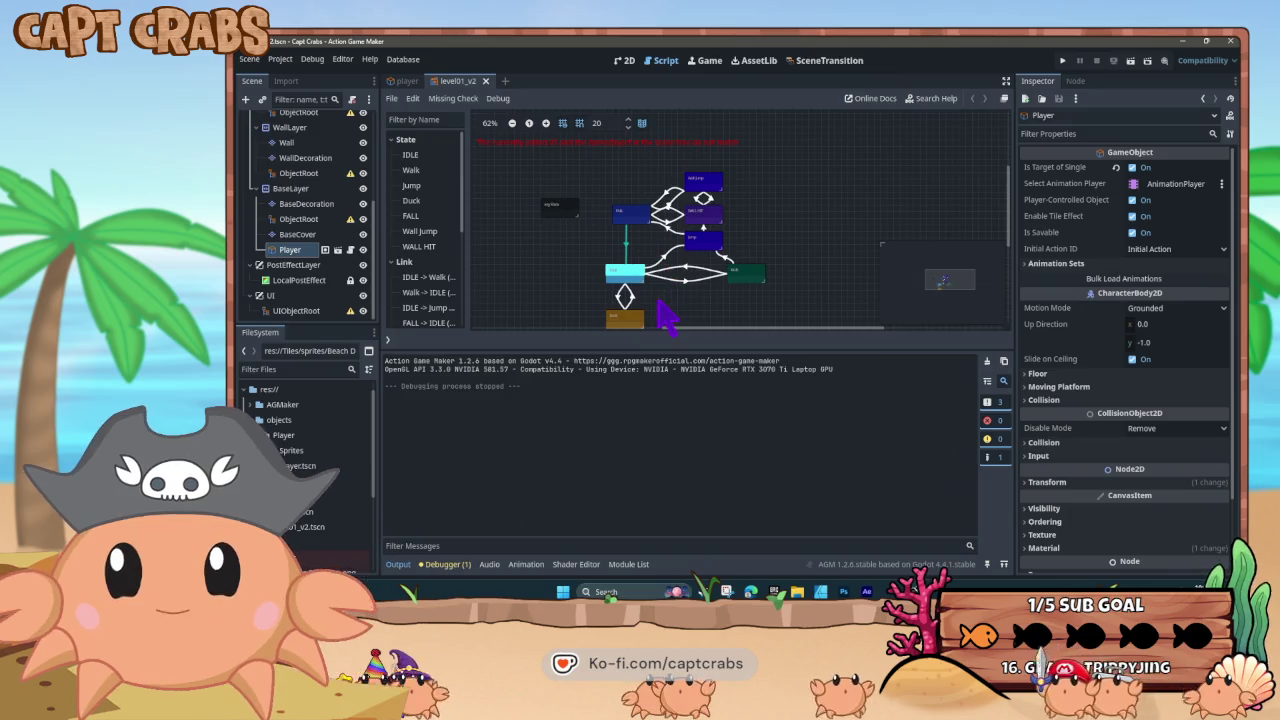
scroll(690, 266, up, 5)
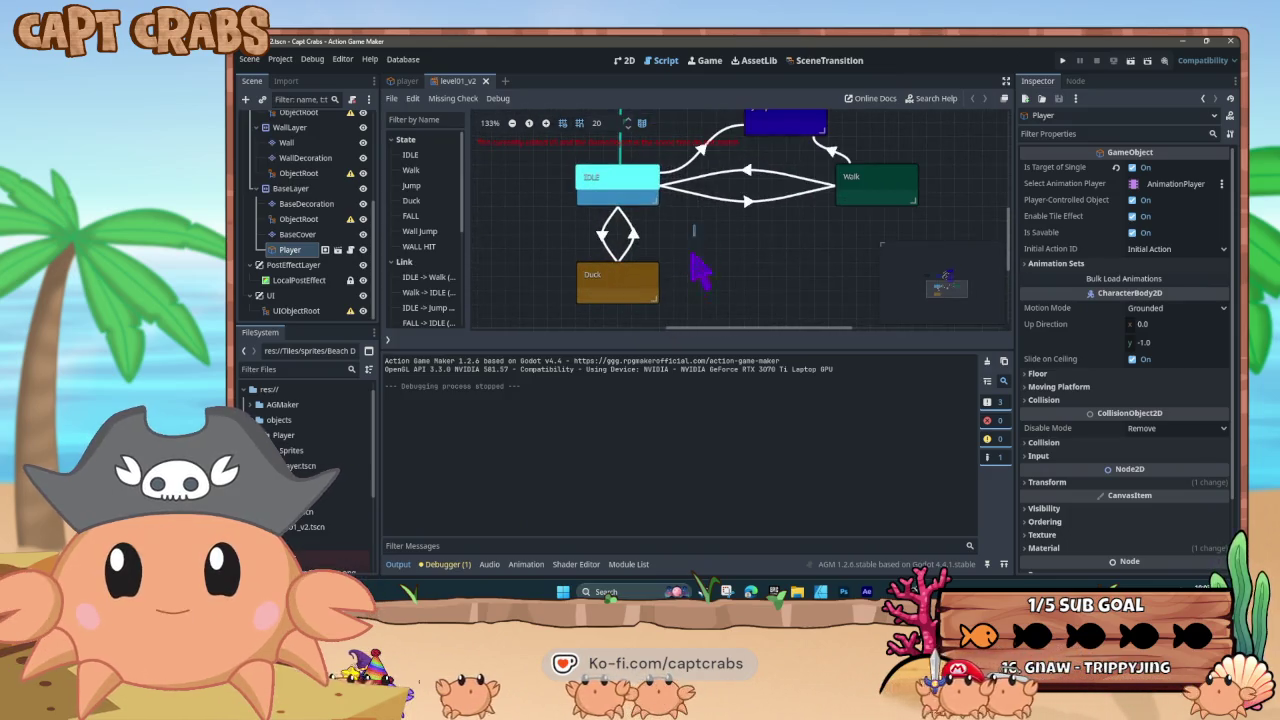
scroll(700, 260, up, 5)
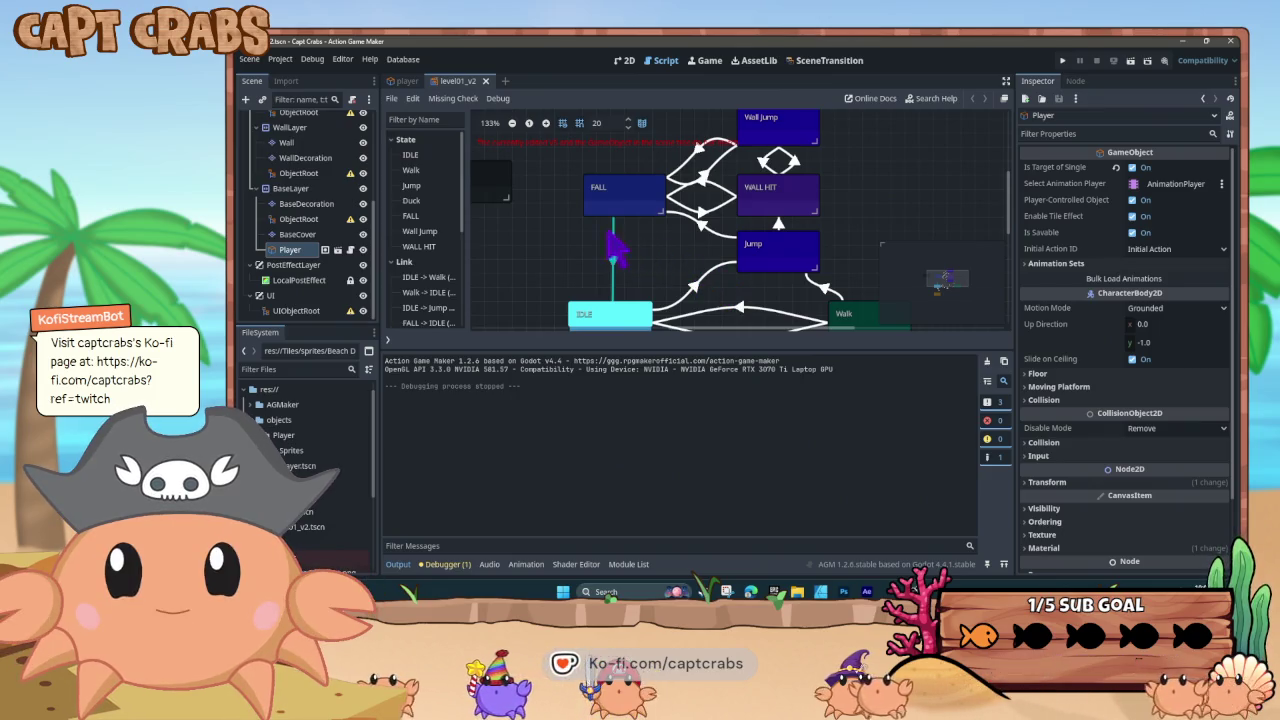
click(605, 195)
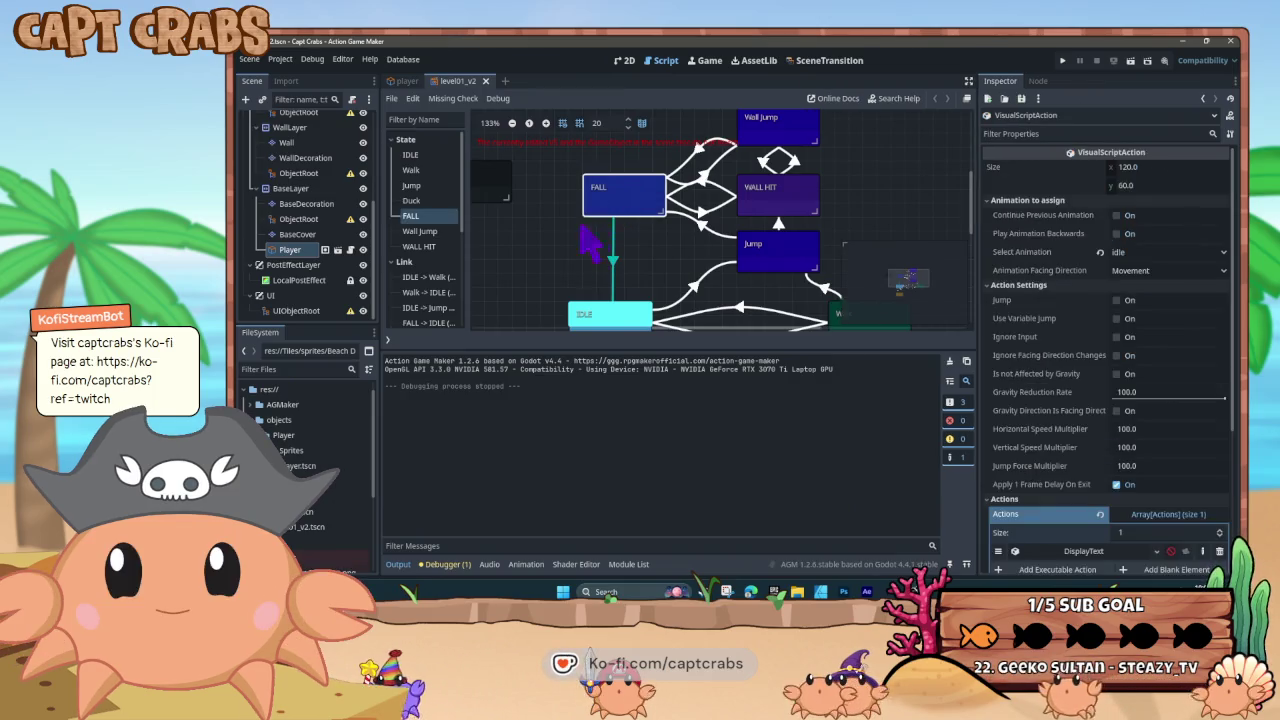
click(630, 310)
click(765, 195)
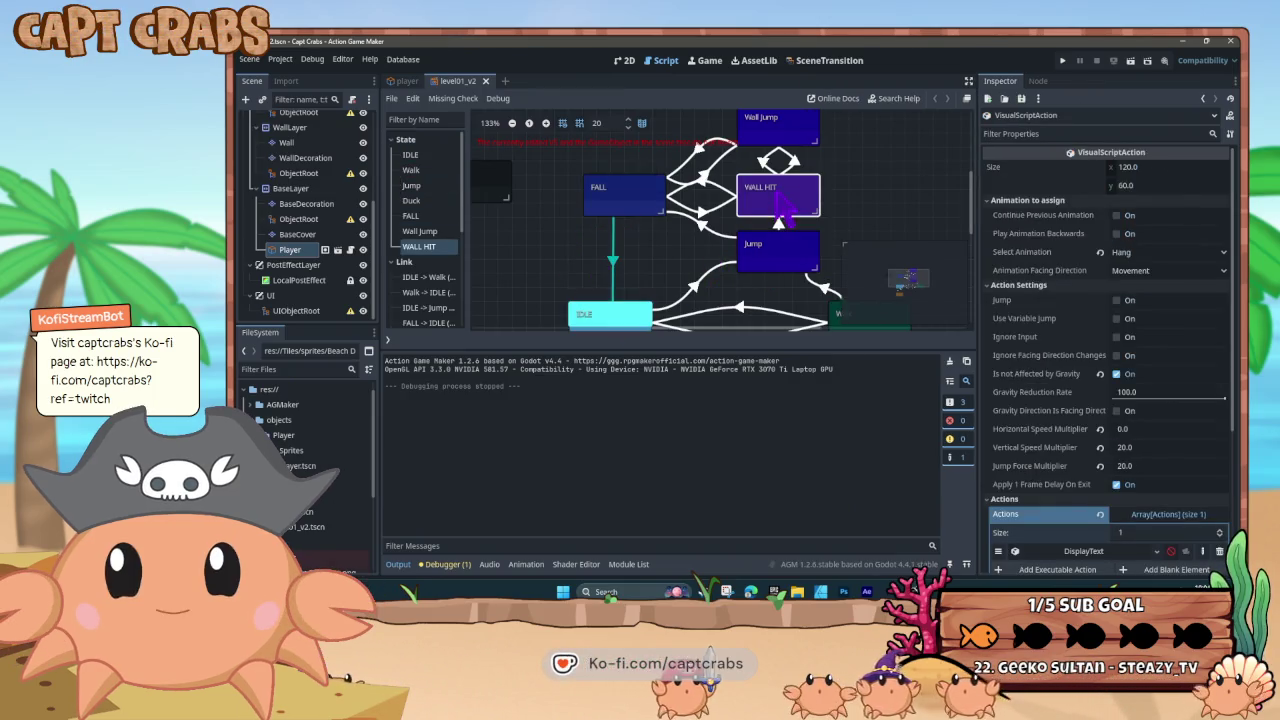
click(775, 125)
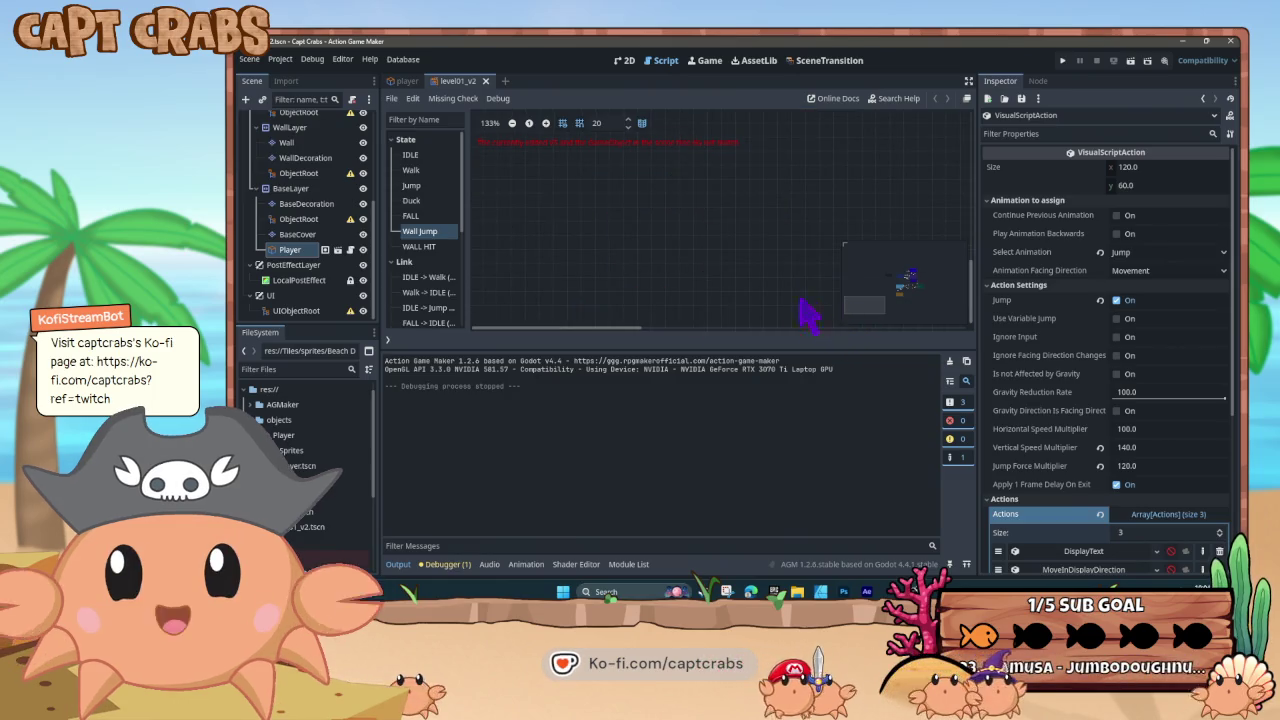
mouse_move(850, 325)
mouse_down()
mouse_move(910, 300)
mouse_move(776, 298)
mouse_up()
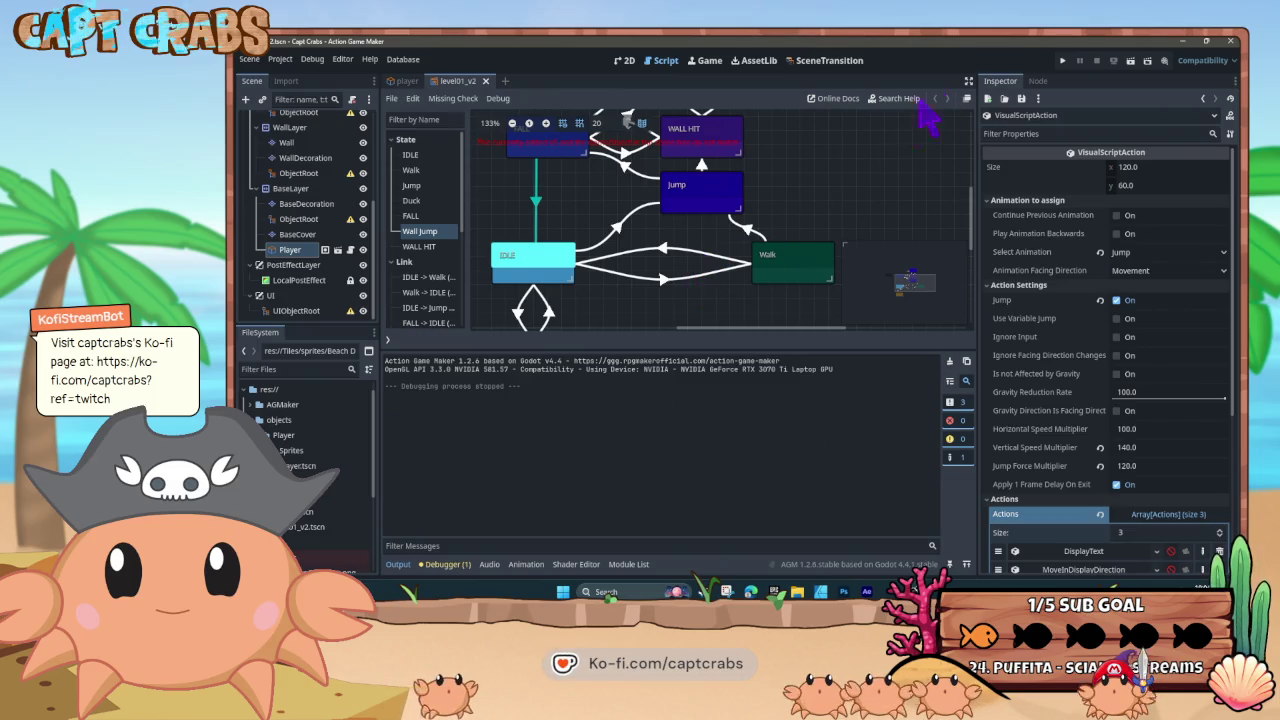
key(ctrl+q)
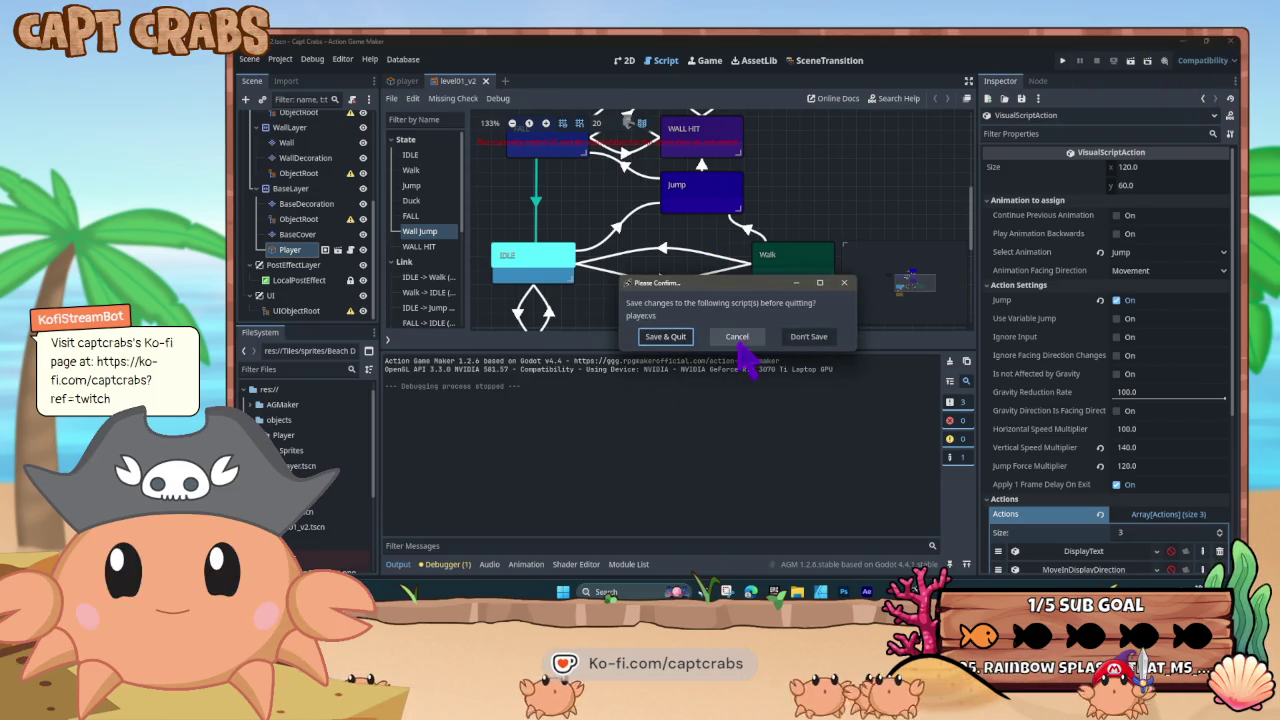
click(812, 338)
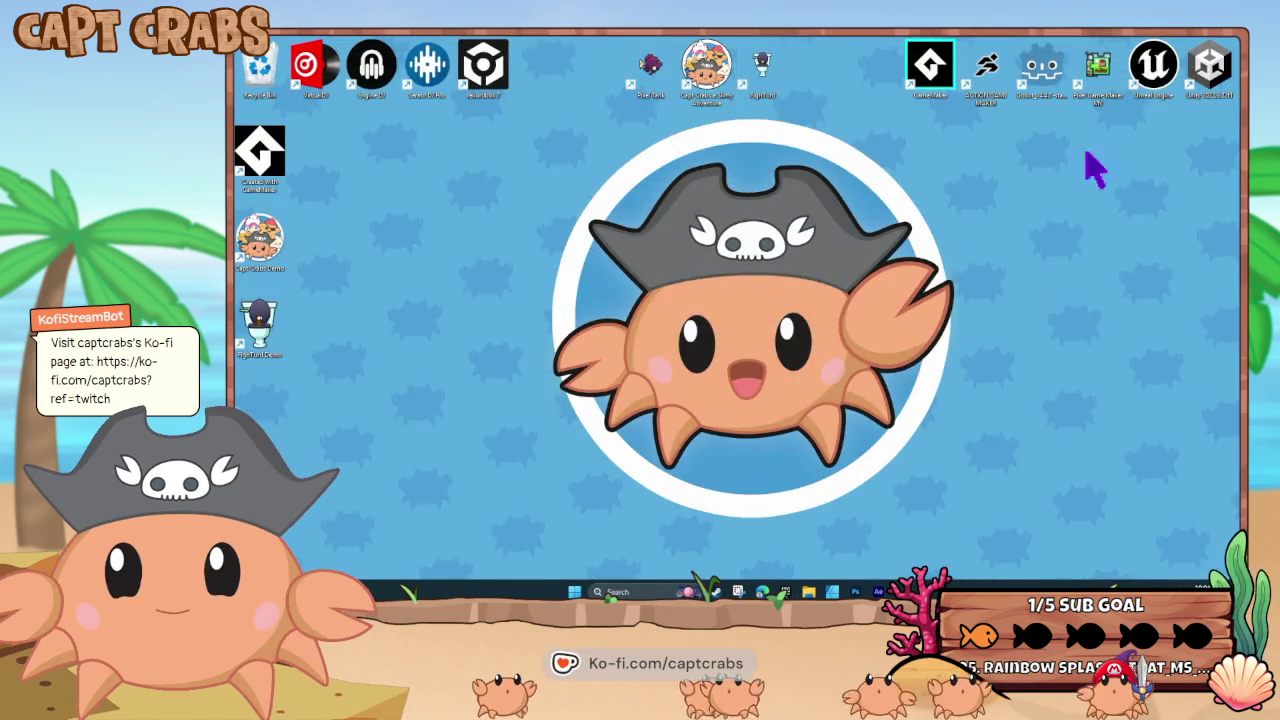
- Launch Pixel Game Maker MV and reopen Sharkbeards Revenge from Recent Projects
double_click(1105, 75)
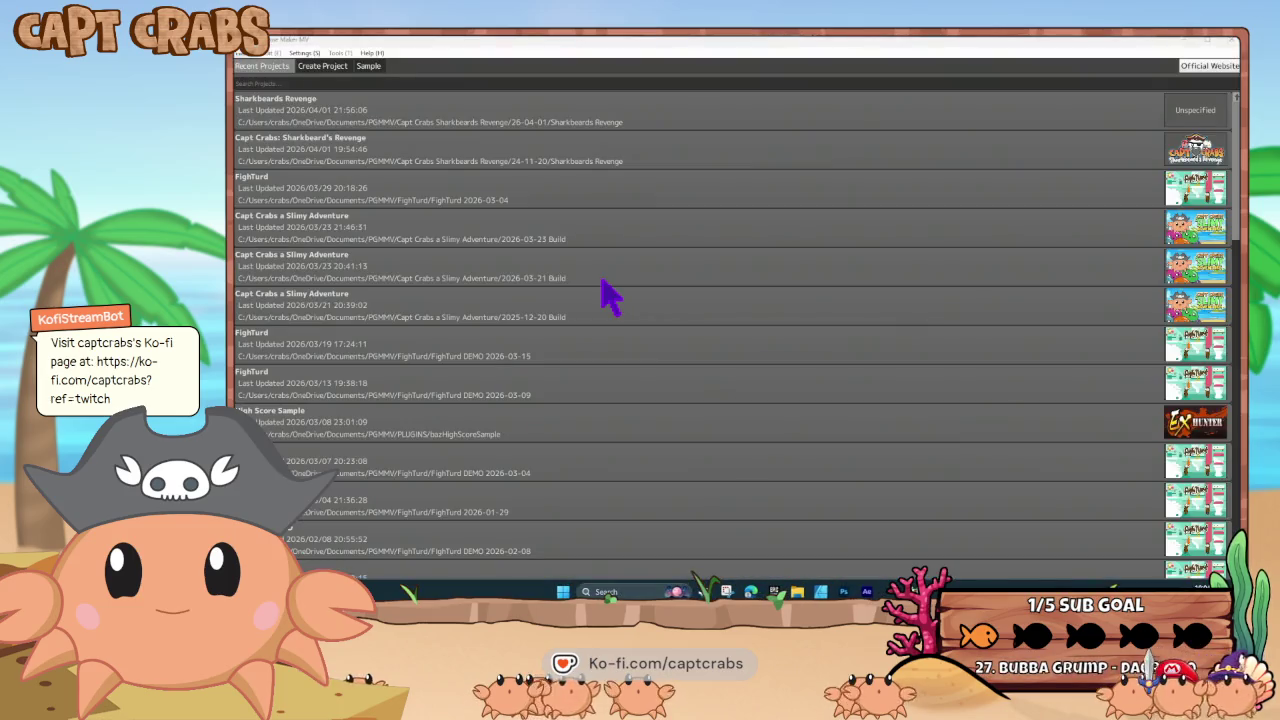
double_click(688, 112)
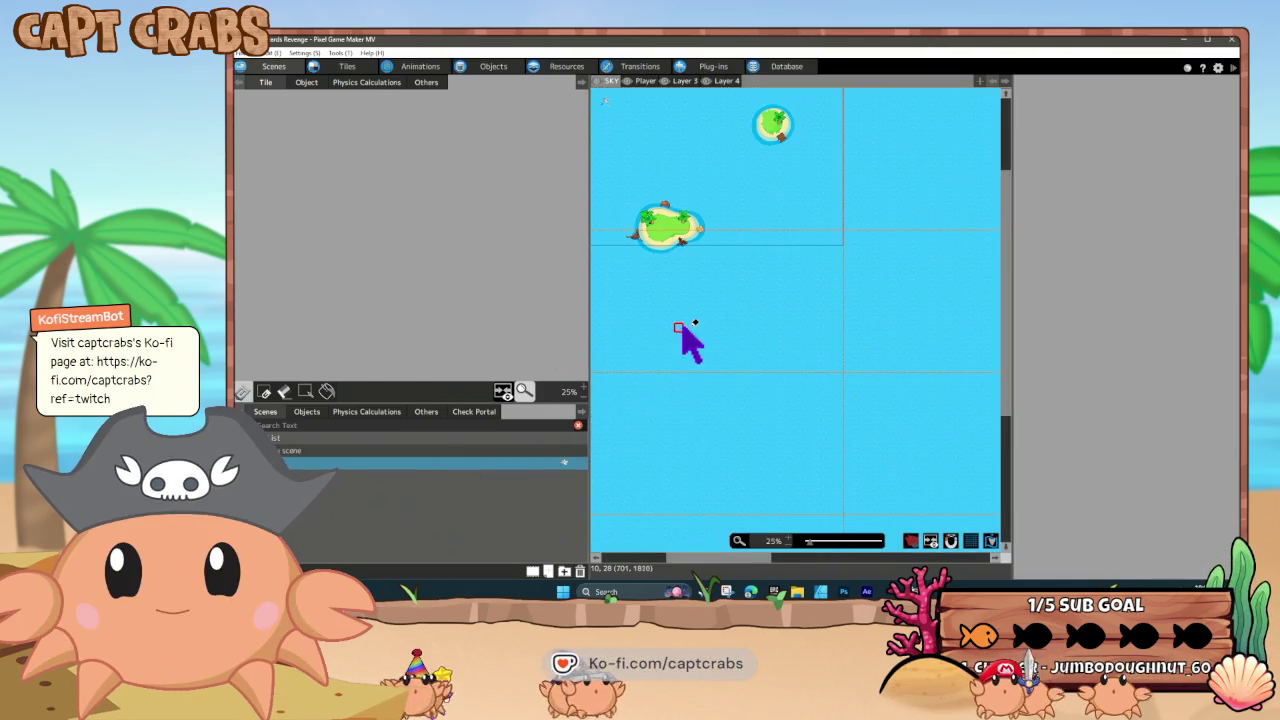
drag(710, 384, 718, 402)
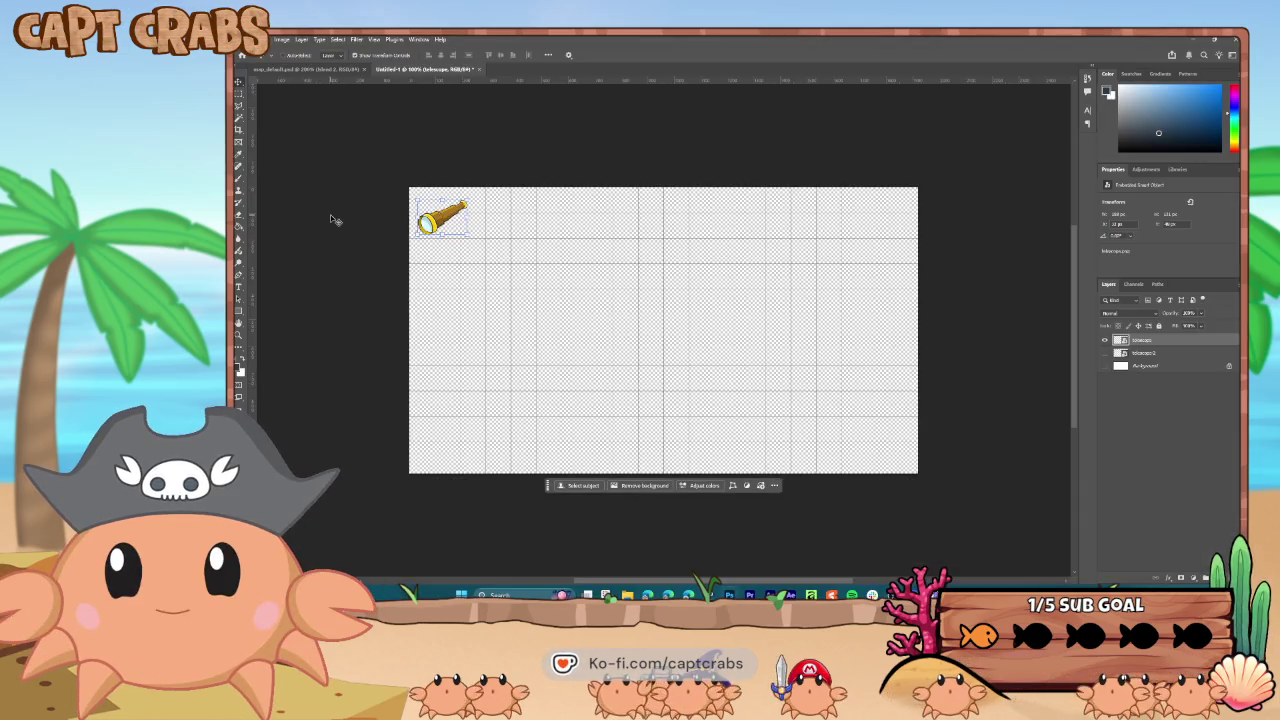
- Place the map scroll image, shrink it, and stack it behind the telescope
key(ctrl+plus)
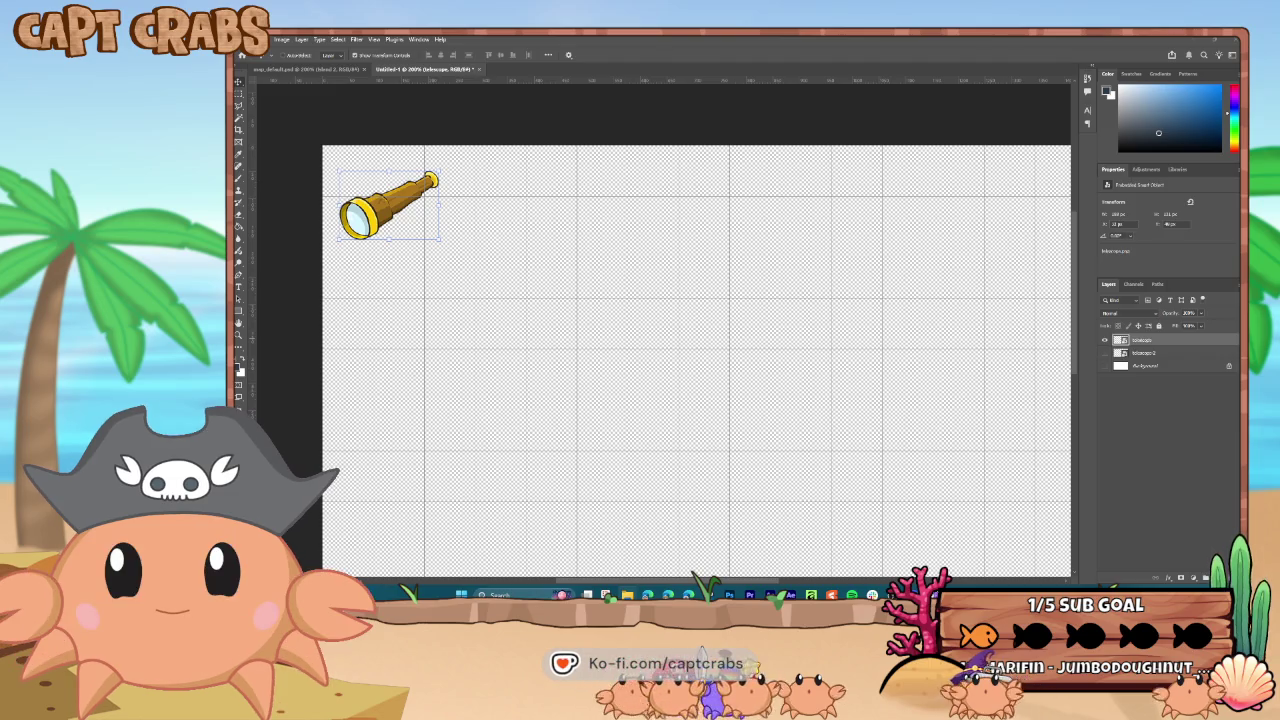
drag(400, 268, 399, 266)
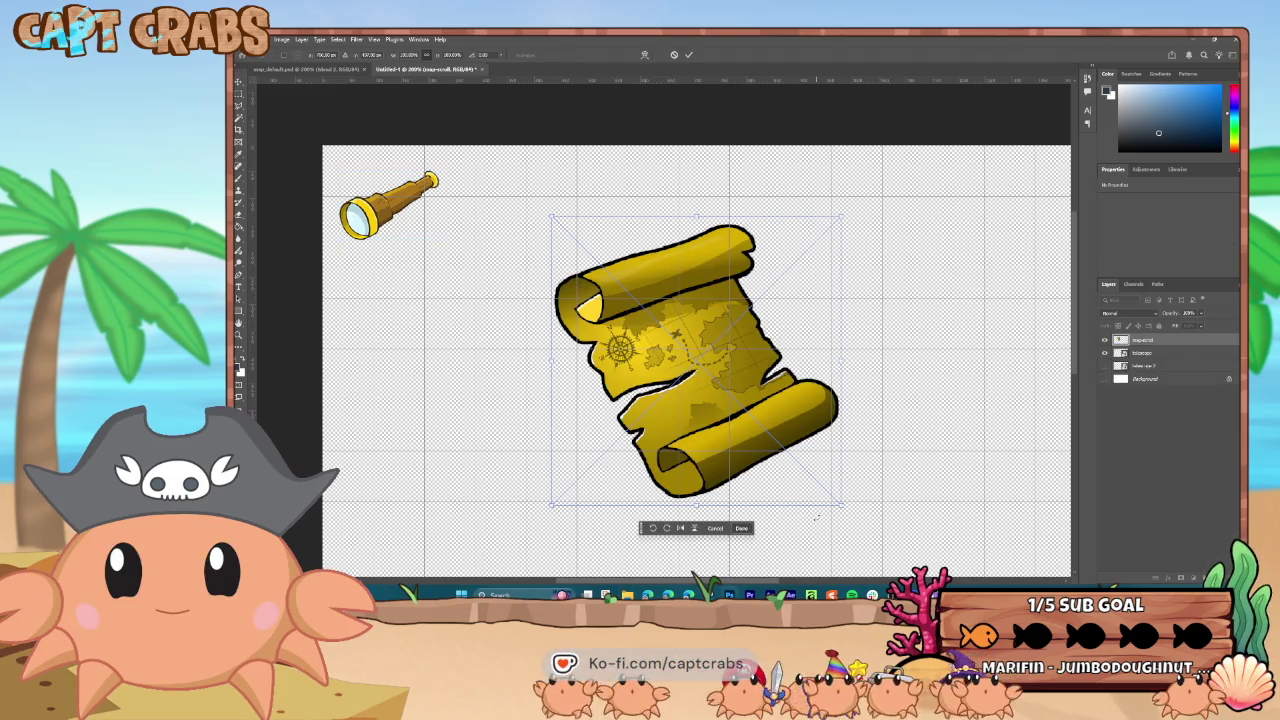
mouse_move(842, 503)
mouse_down()
mouse_move(700, 365)
mouse_move(677, 371)
mouse_move(554, 270)
mouse_move(457, 258)
mouse_move(440, 242)
mouse_move(450, 260)
mouse_move(431, 238)
mouse_up()
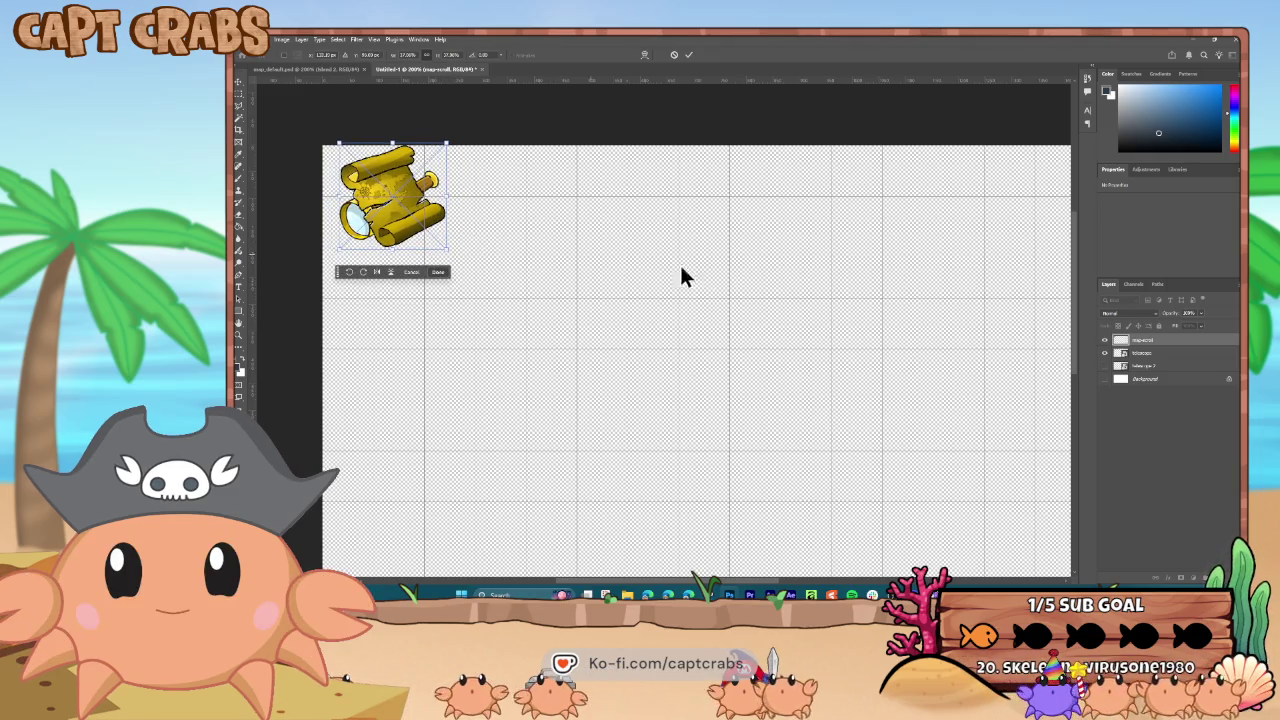
drag(1128, 343, 1130, 358)
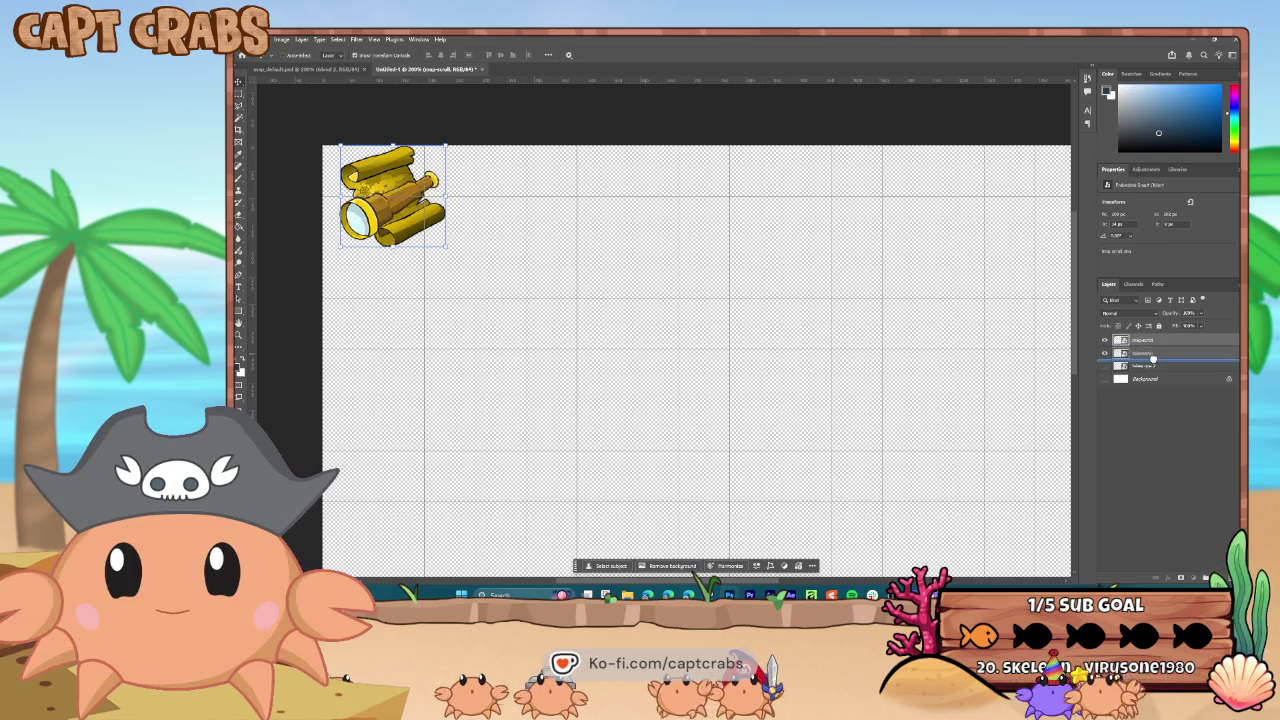
ctrl+click(1141, 342)
drag(362, 216, 384, 216)
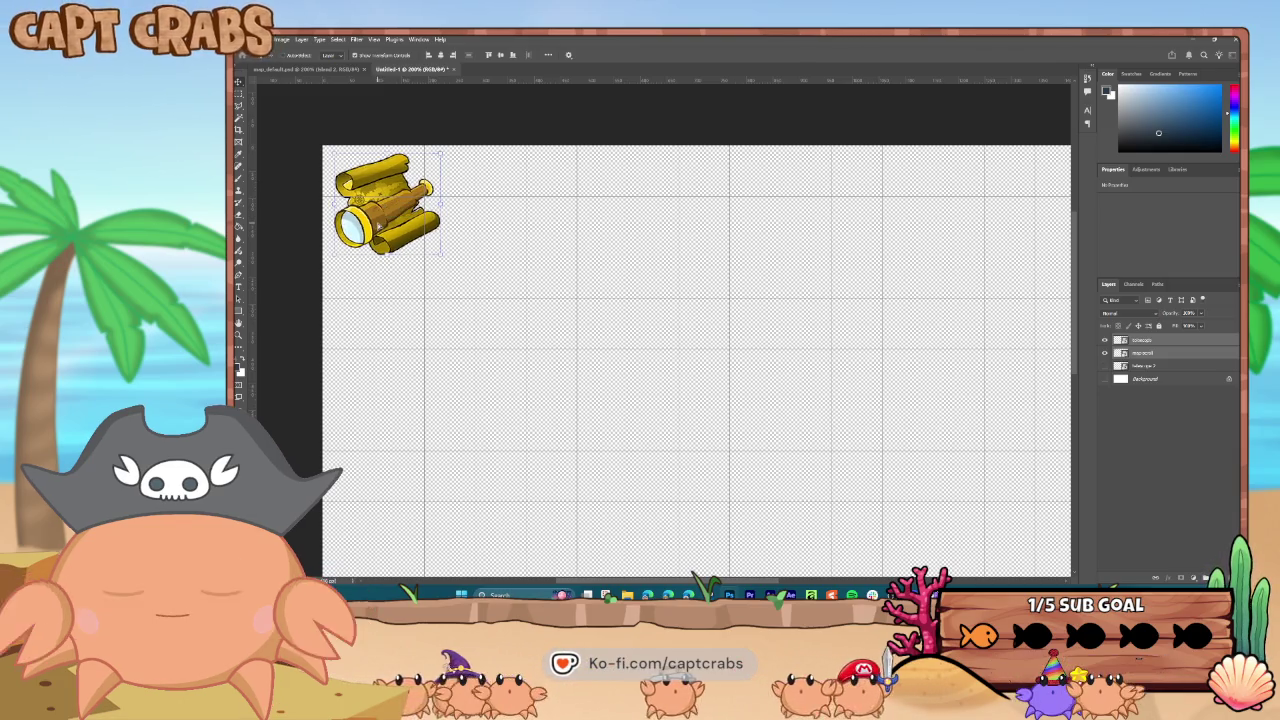
- Group the telescope and map scroll as ZOOM MAP and delete the spare telescope-2 layer
click(1143, 341)
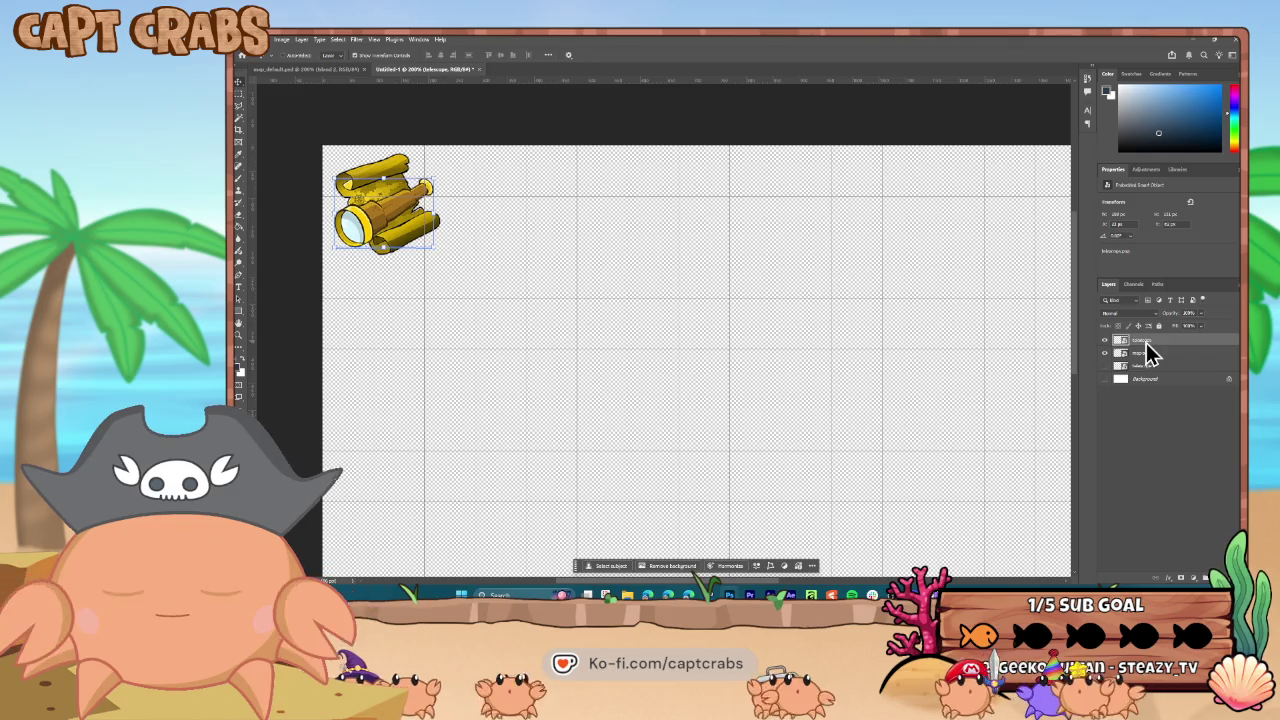
click(1141, 354)
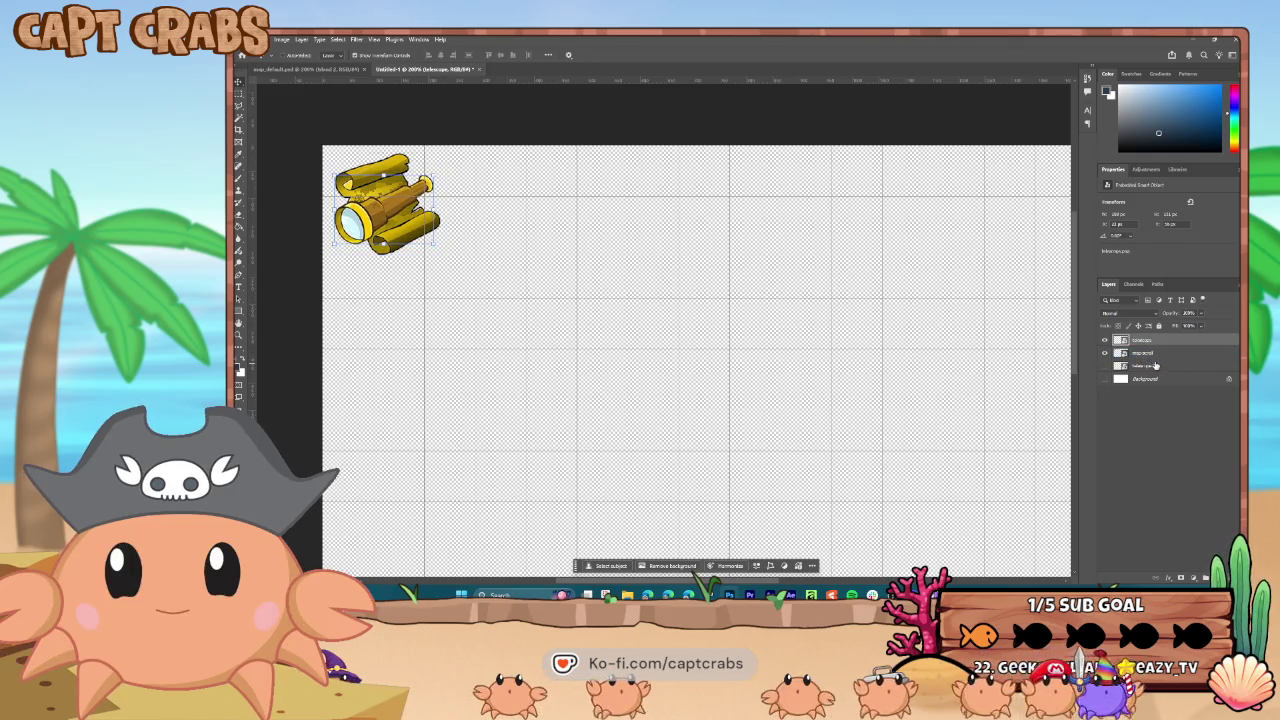
ctrl+click(1160, 360)
key(ctrl+g)
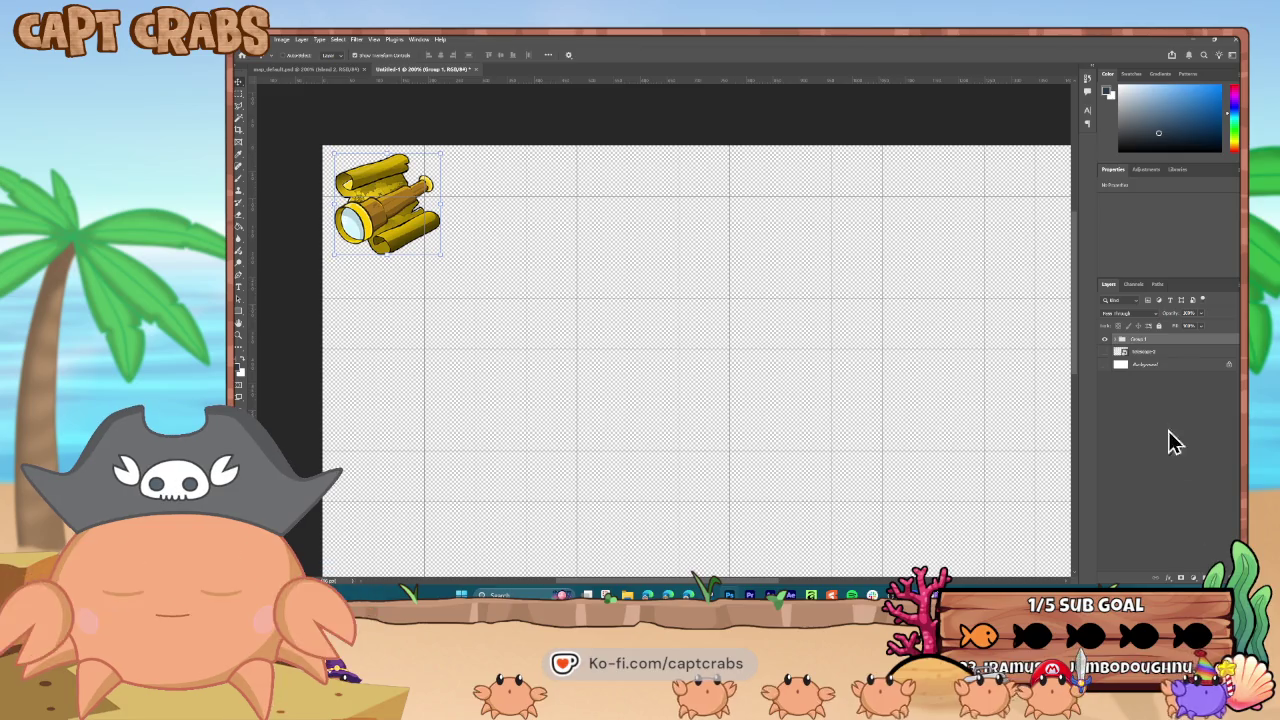
double_click(1139, 340)
text(ZOOM MAP)
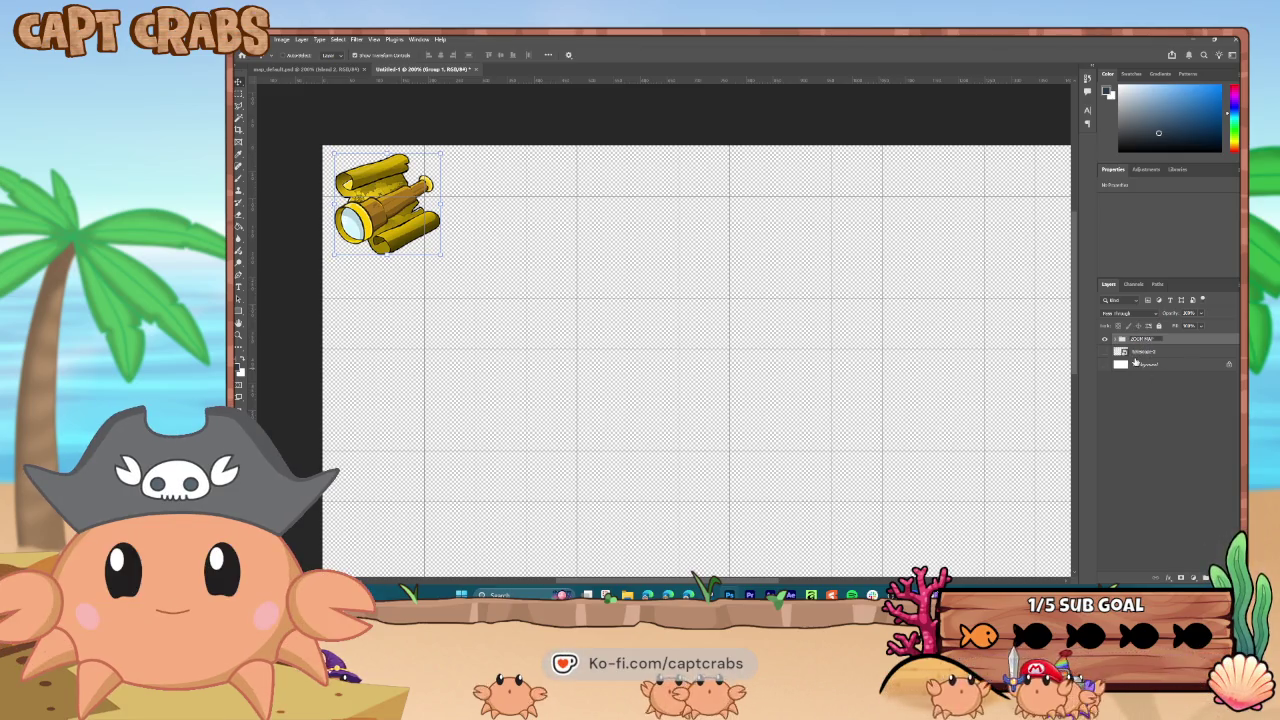
click(1142, 352)
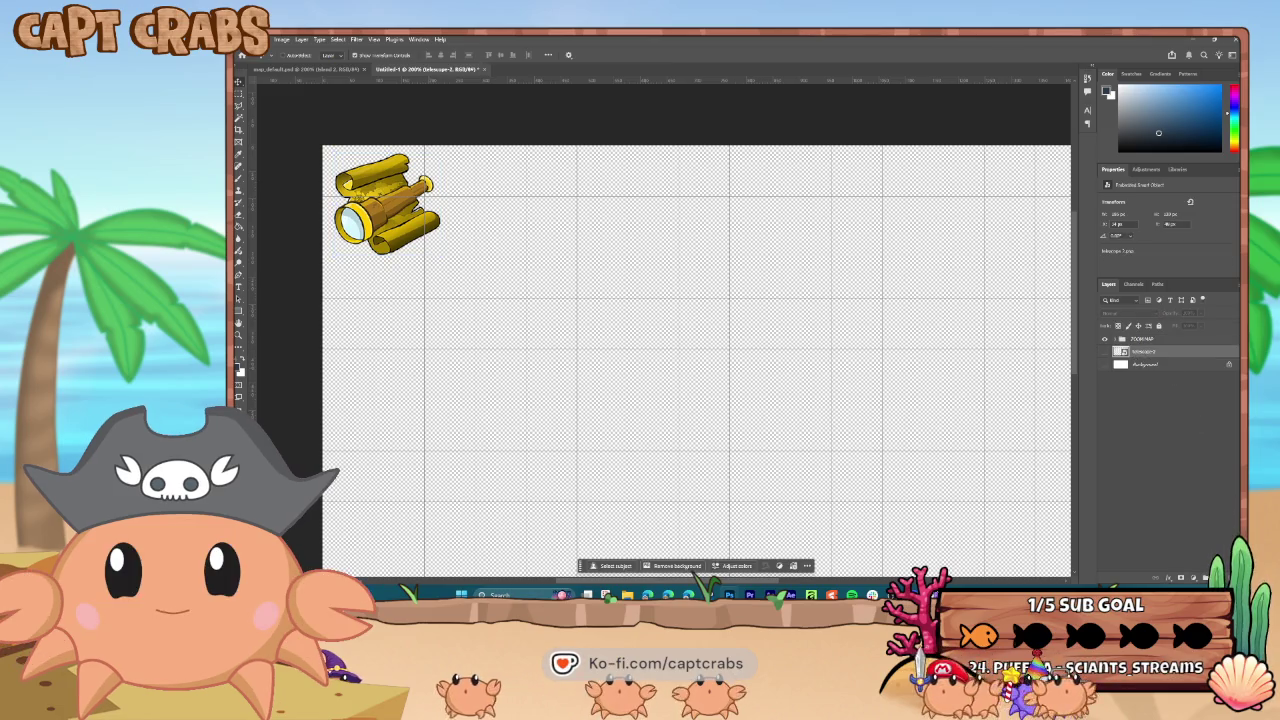
key(Delete)
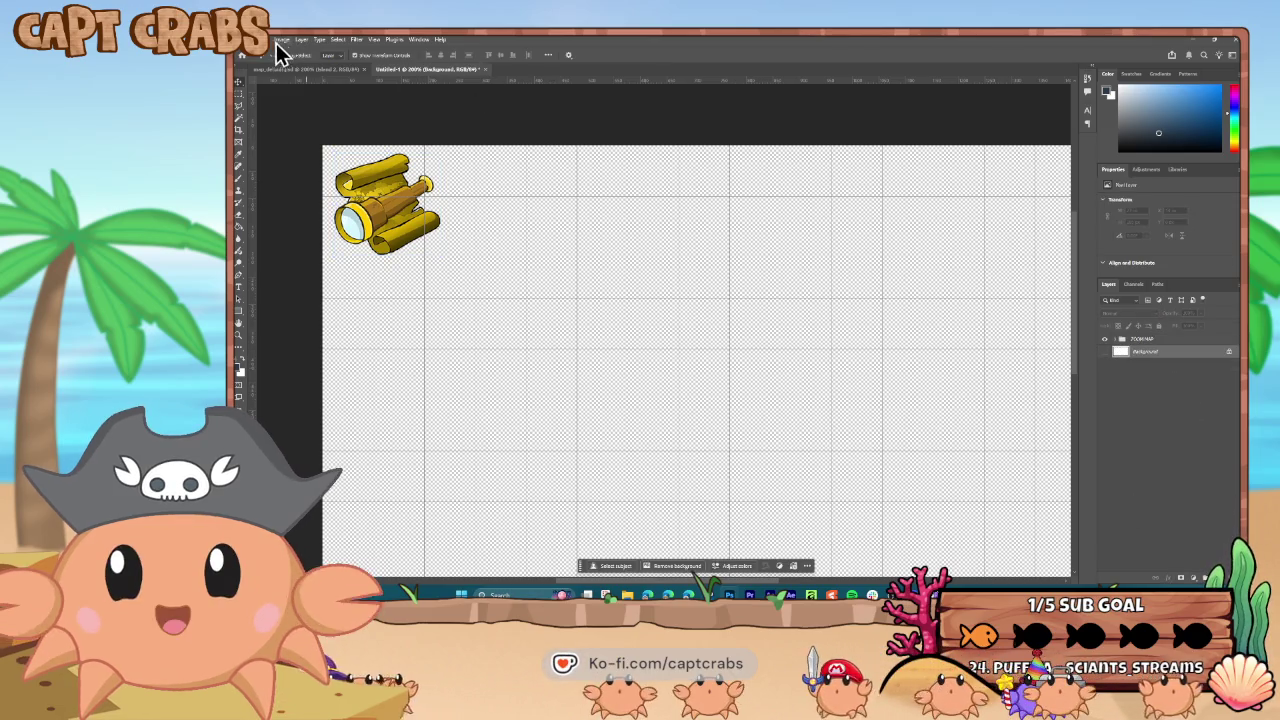
click(250, 40)
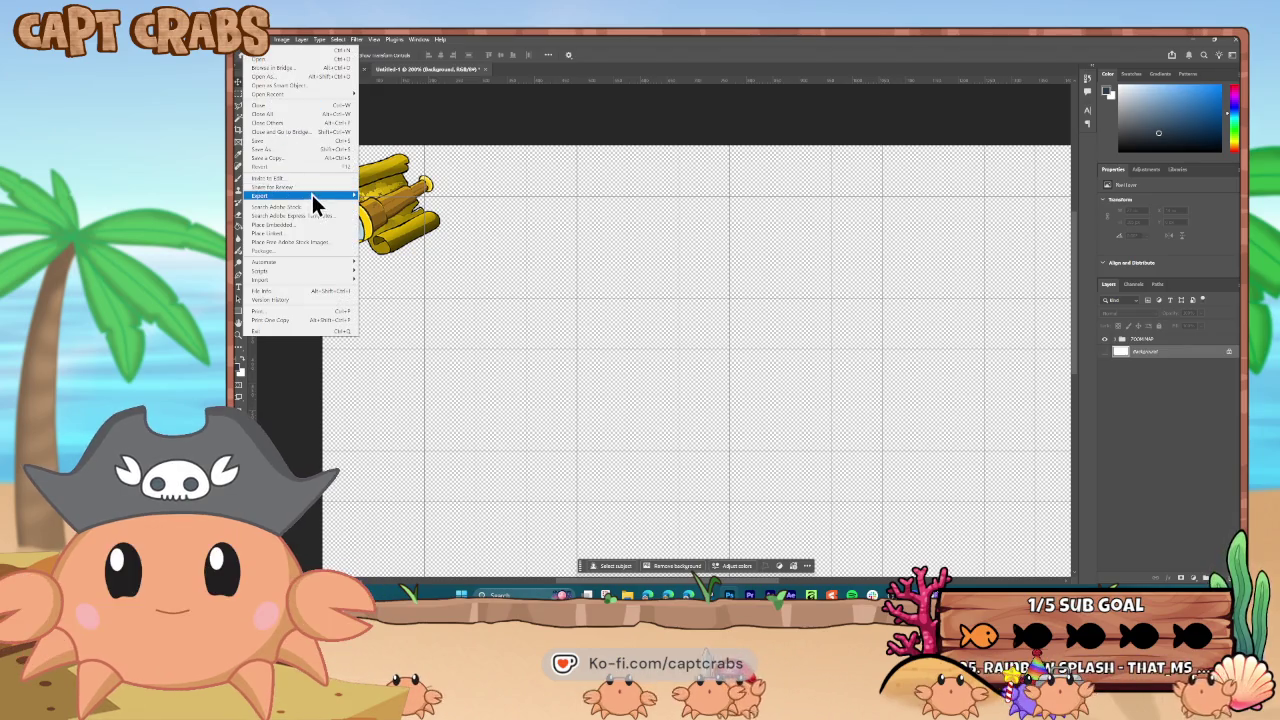
- Save the document as MAP UI in WORK > GUI, then drop in the coin crate image
click(300, 149)
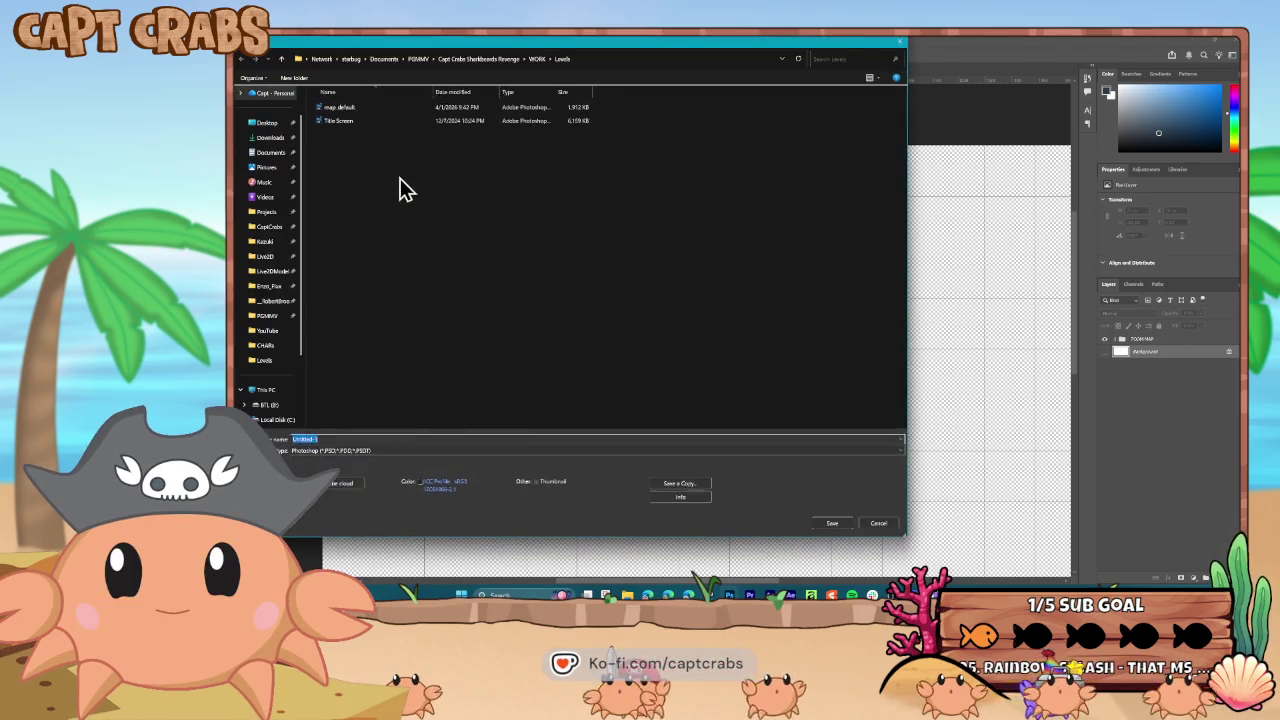
click(537, 59)
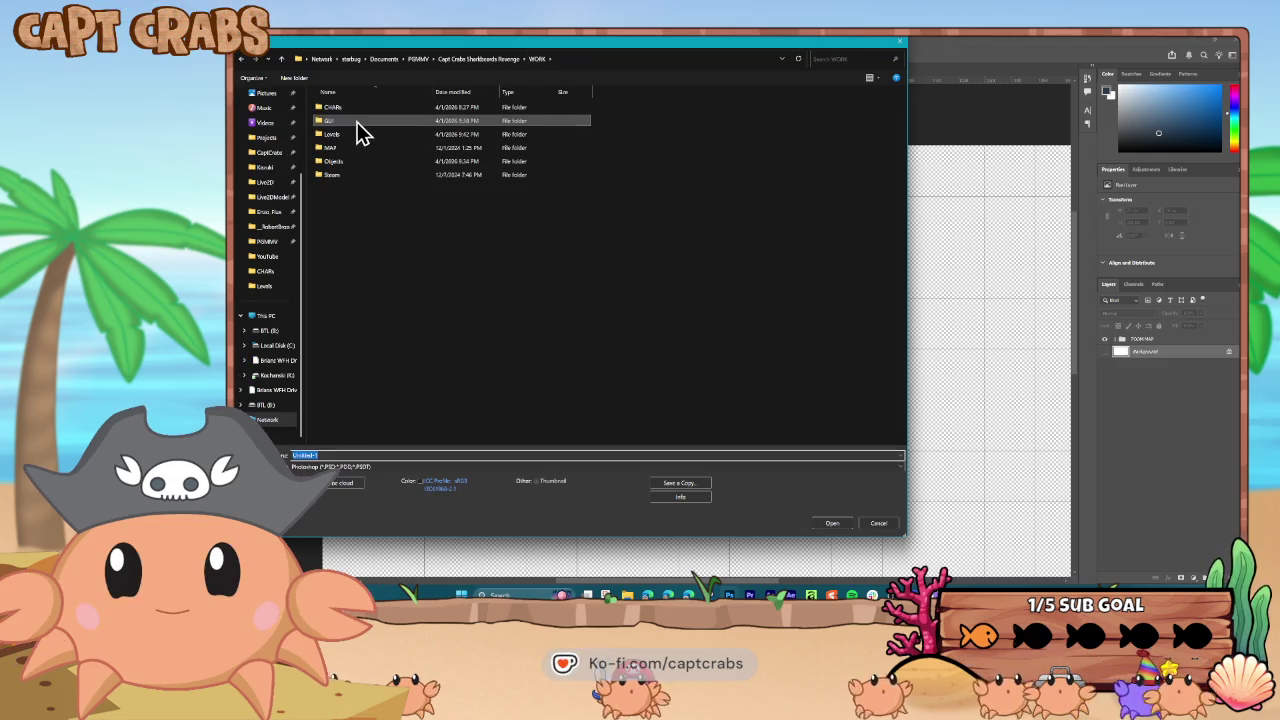
double_click(357, 122)
click(338, 453)
text(MAIN)
text( UI)
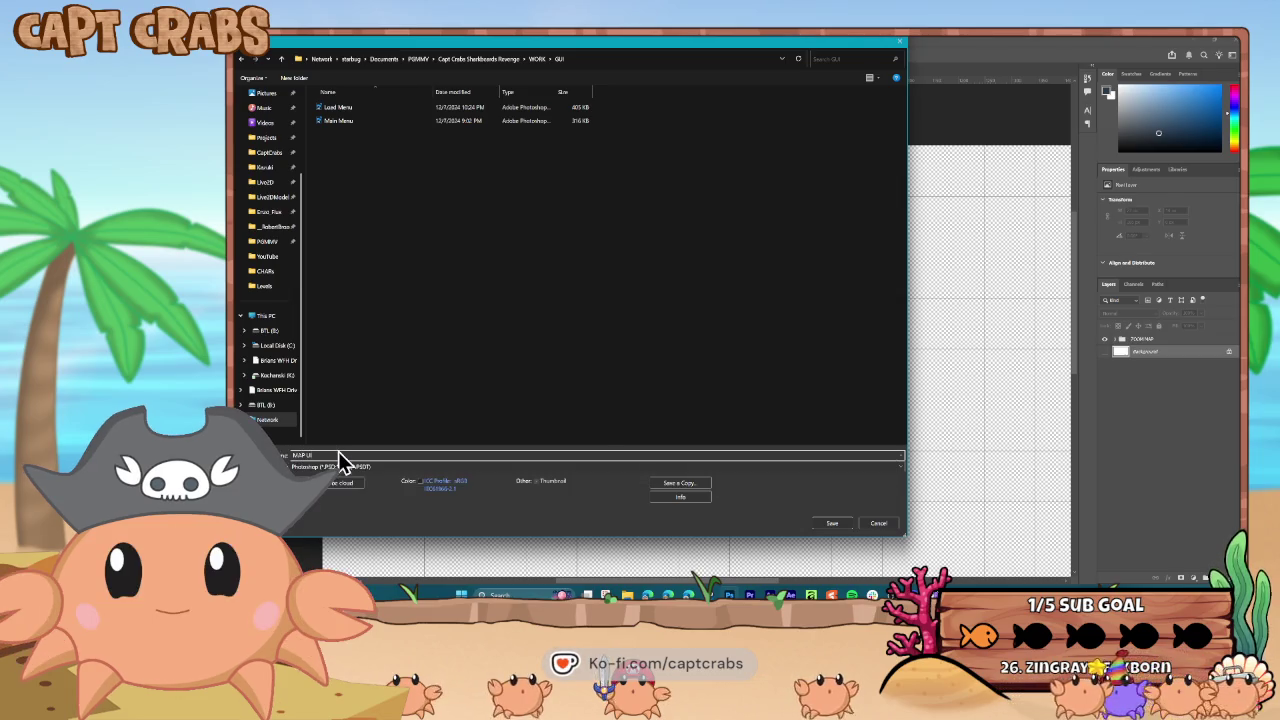
key(Return)
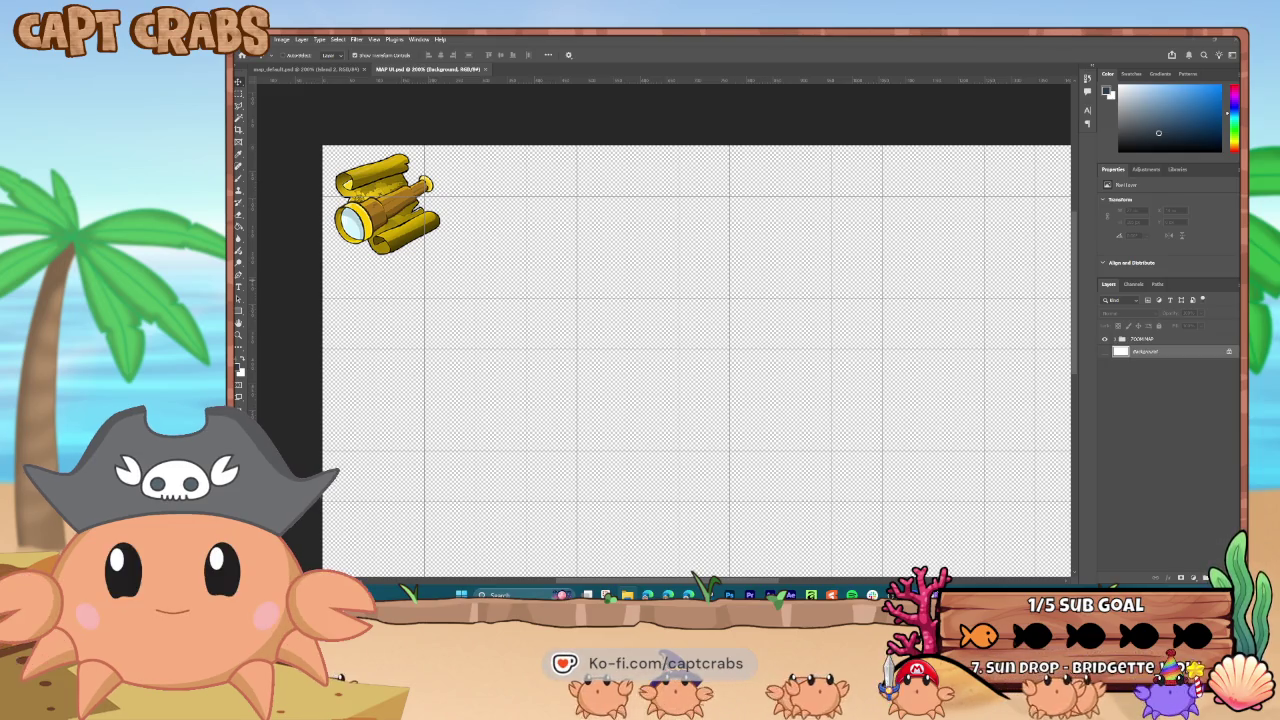
drag(334, 346, 390, 343)
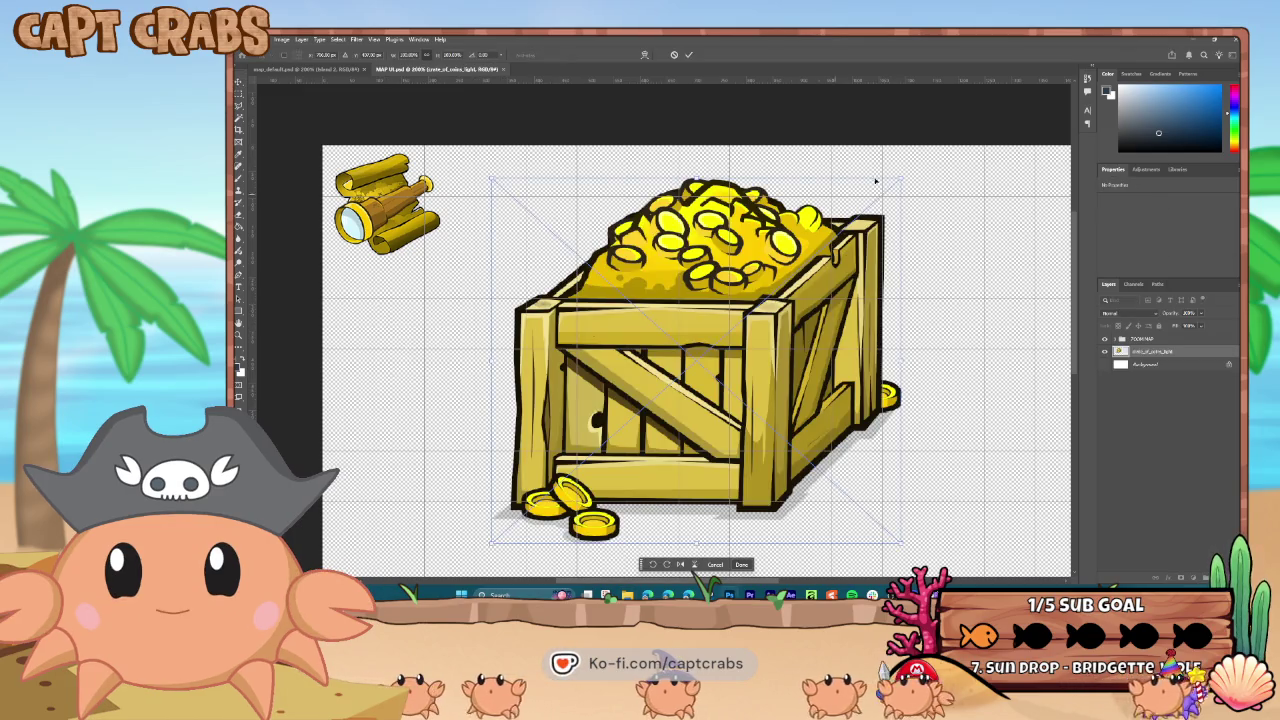
- Shrink the coin crate to icon size below the telescope and commit it
mouse_move(897, 181)
mouse_down()
mouse_move(589, 477)
mouse_move(476, 455)
mouse_move(396, 340)
mouse_move(442, 384)
mouse_move(406, 360)
mouse_up()
key(Return)
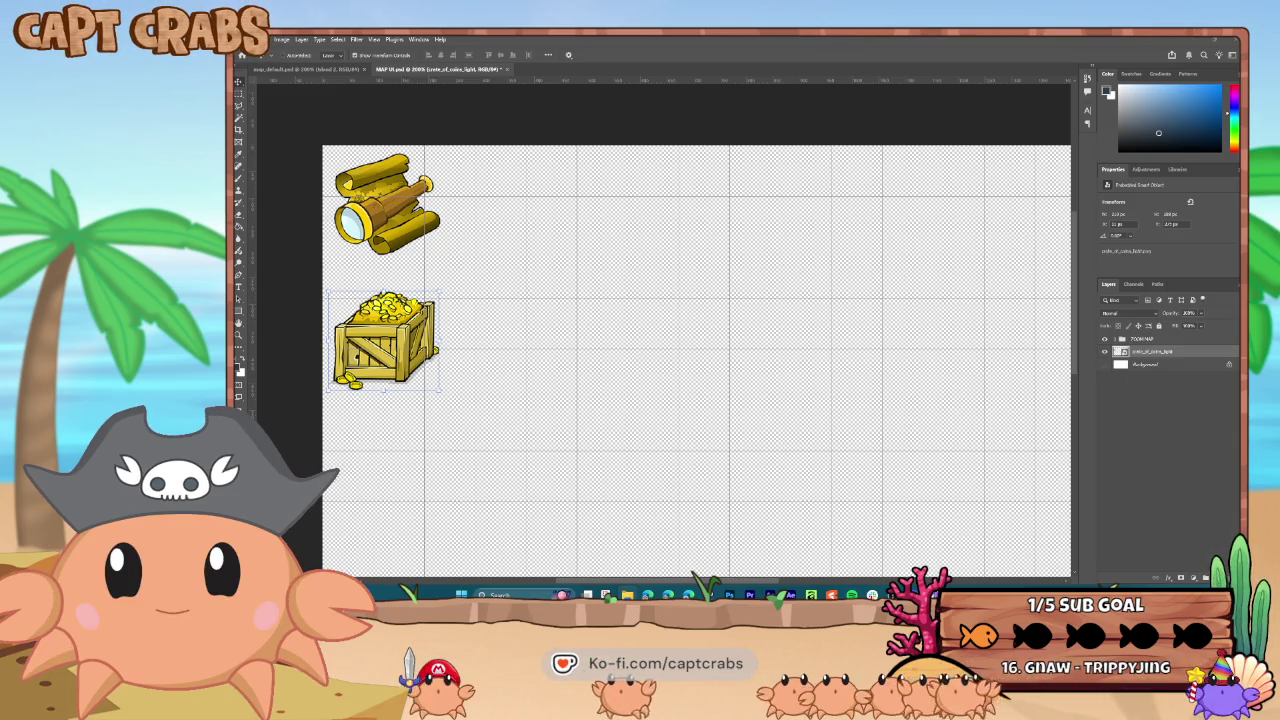
- Add button_half_pressed_Y beside the telescope inside ZOOM MAP, then place the X button by the crate
drag(399, 237, 399, 237)
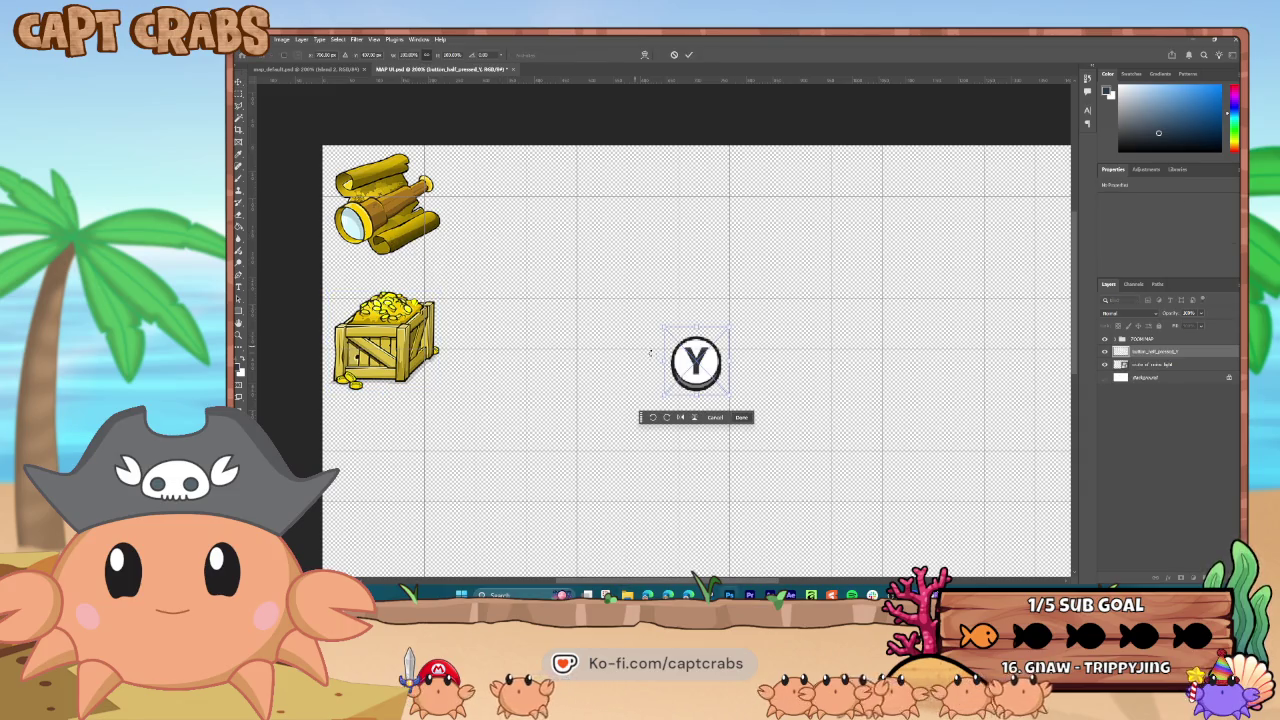
mouse_move(682, 375)
mouse_down()
mouse_move(424, 250)
mouse_move(445, 245)
mouse_move(466, 262)
mouse_move(448, 245)
mouse_move(455, 267)
mouse_up()
key(Return)
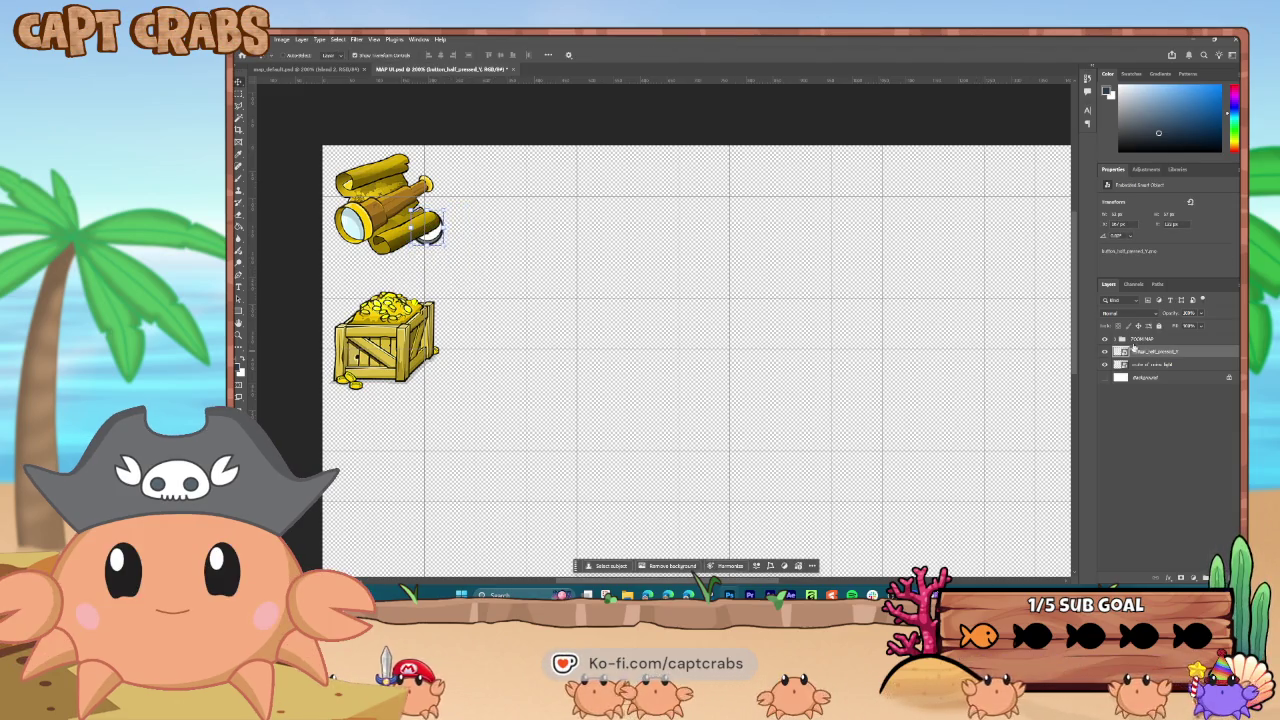
click(1122, 339)
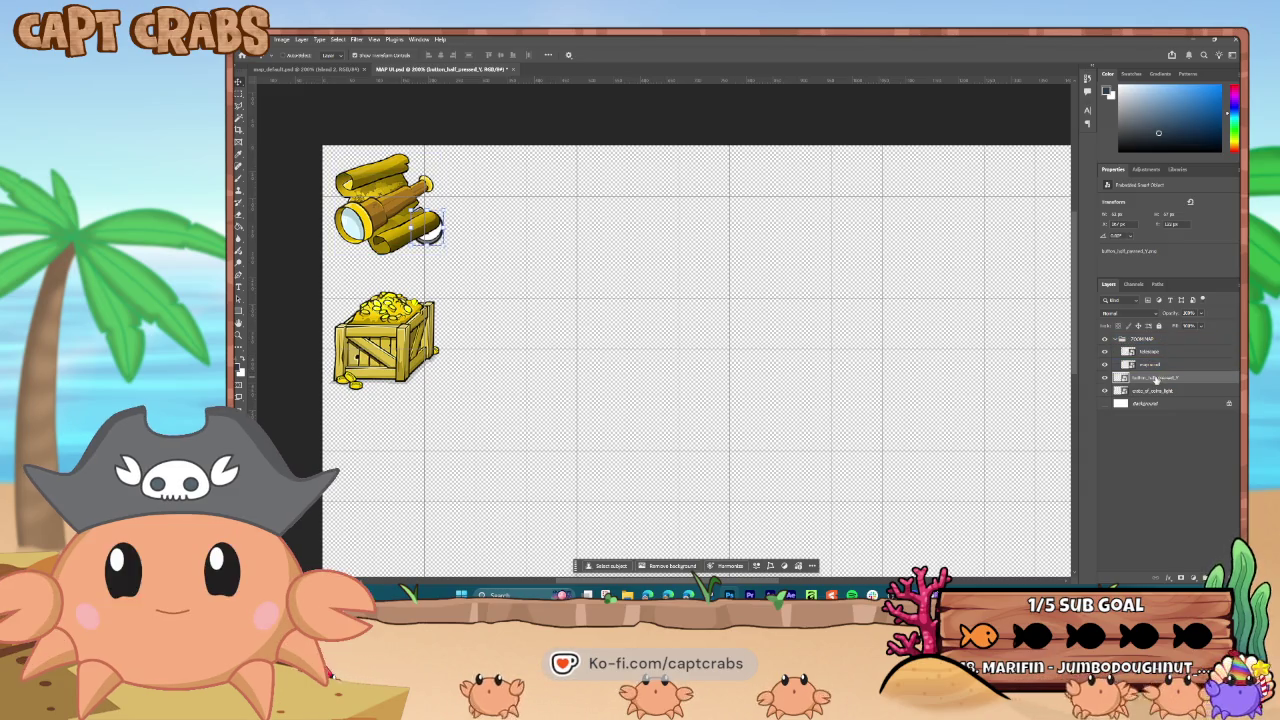
drag(1150, 377, 1148, 351)
click(1145, 339)
click(1160, 351)
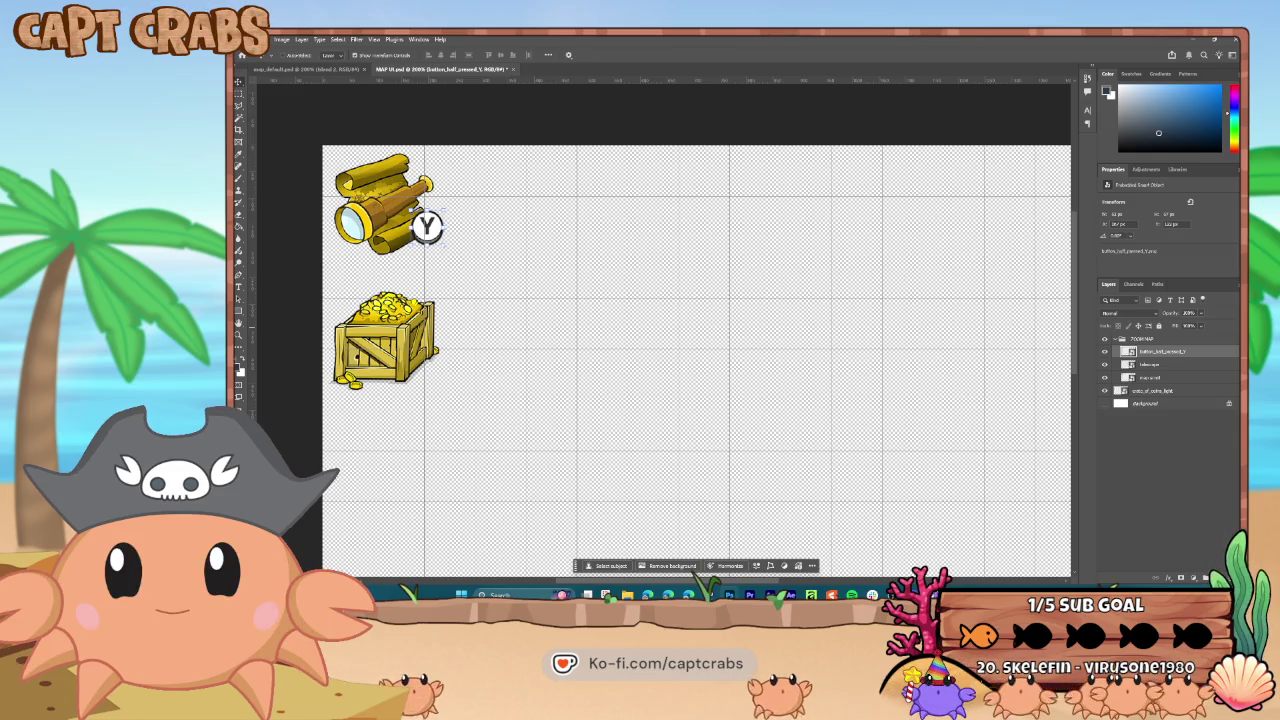
drag(427, 225, 449, 260)
mouse_move(709, 375)
mouse_down()
mouse_move(566, 332)
mouse_move(433, 240)
mouse_move(437, 371)
mouse_up()
- Commit the X button's resize beside the crate and zoom out to the whole canvas
drag(438, 378, 438, 378)
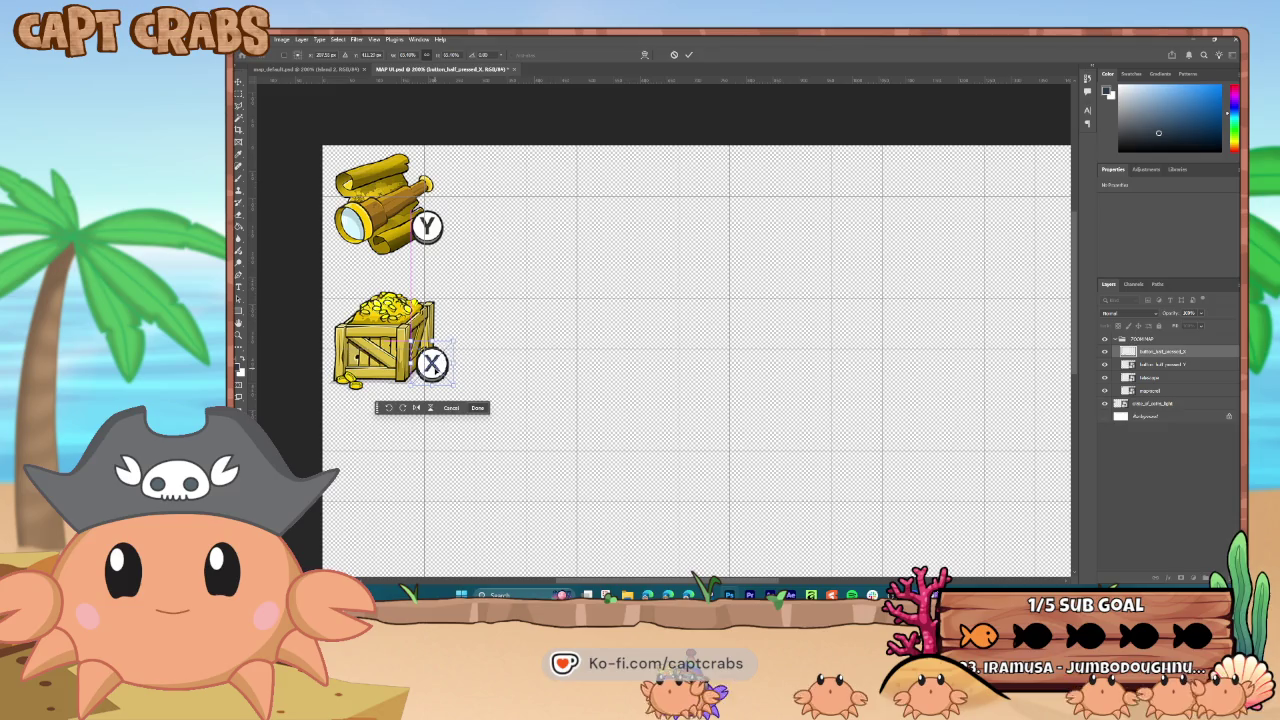
key(Return)
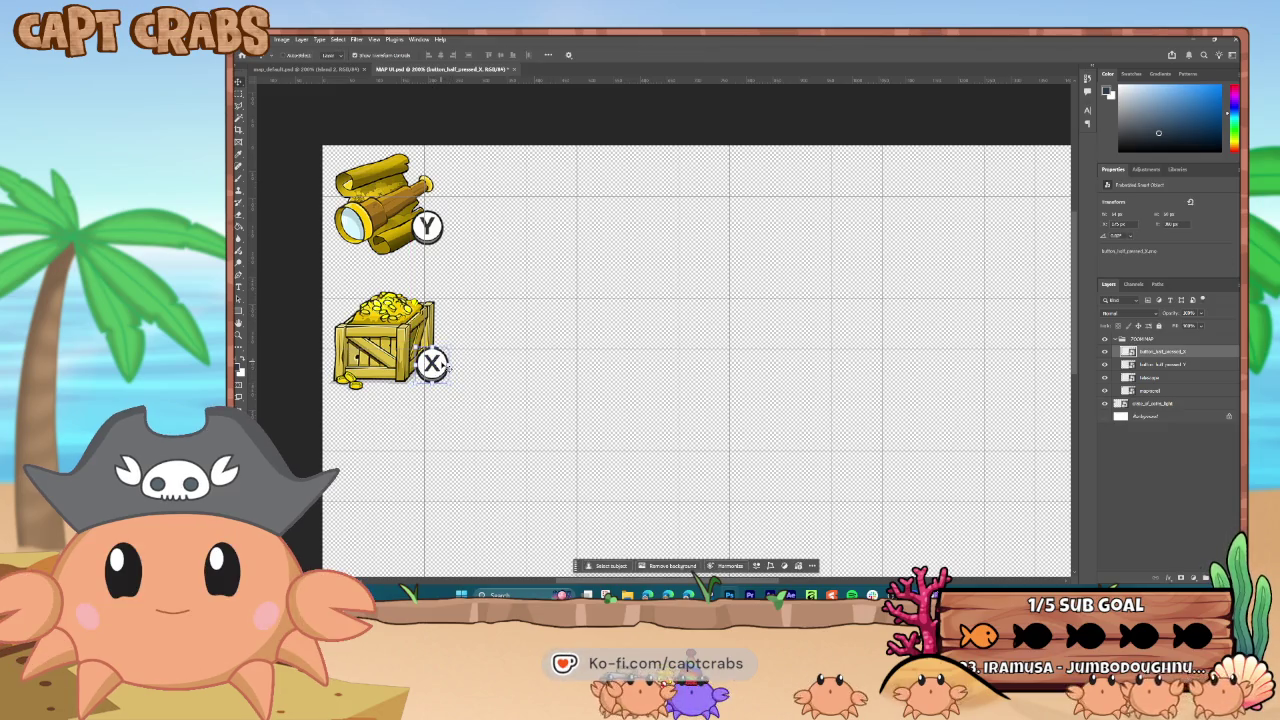
key(ctrl+minus)
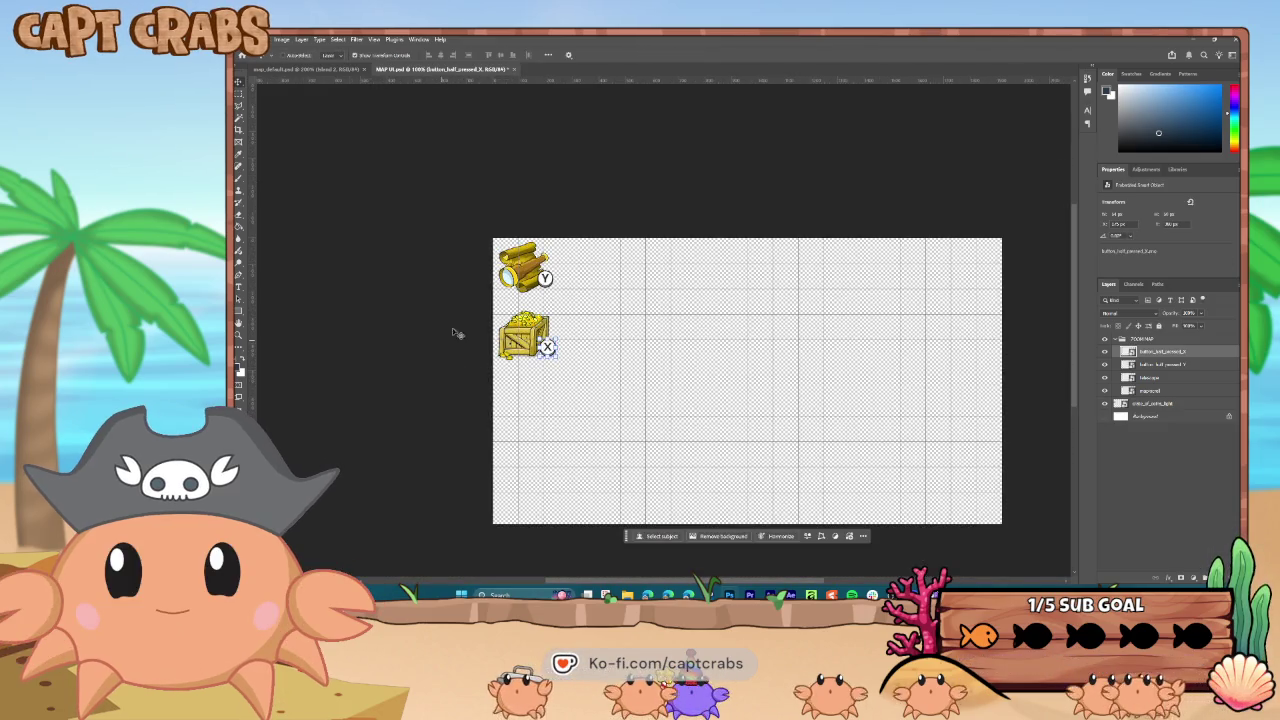
- Pull the button layer out of ZOOM MAP and group the X button and crate as STORAGE
click(1138, 339)
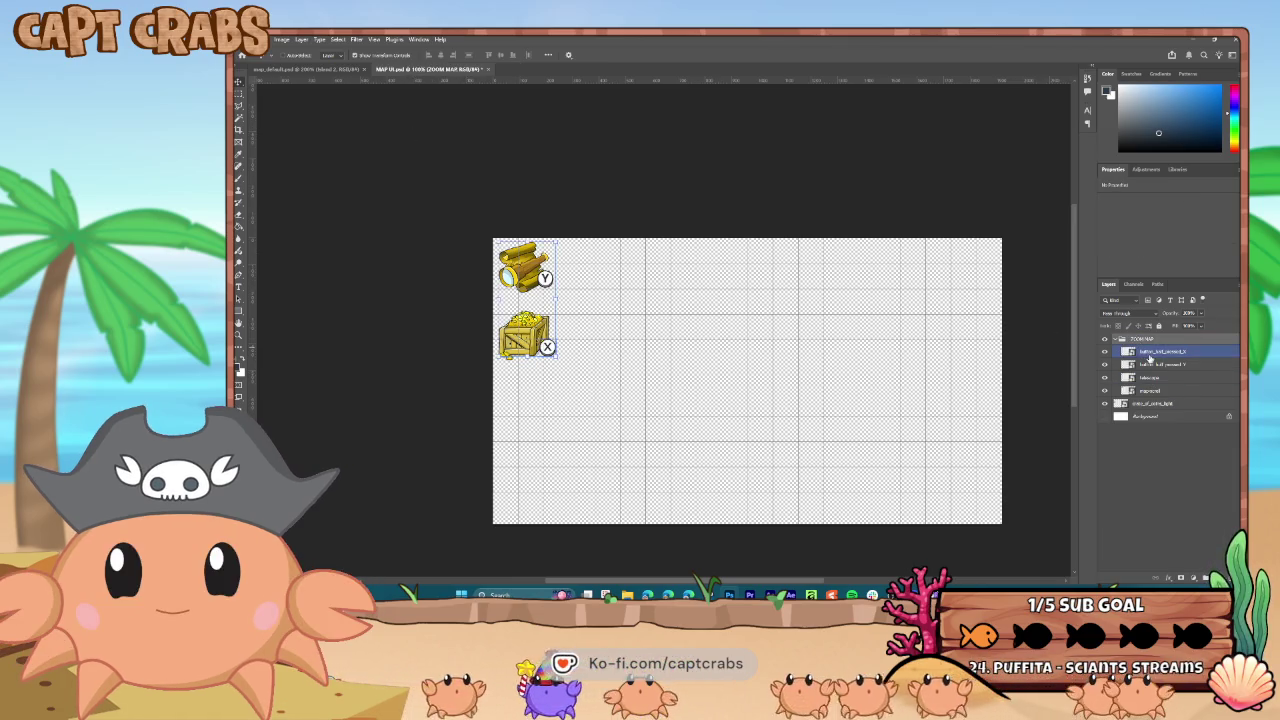
click(1160, 352)
drag(1162, 364, 1148, 396)
click(1140, 340)
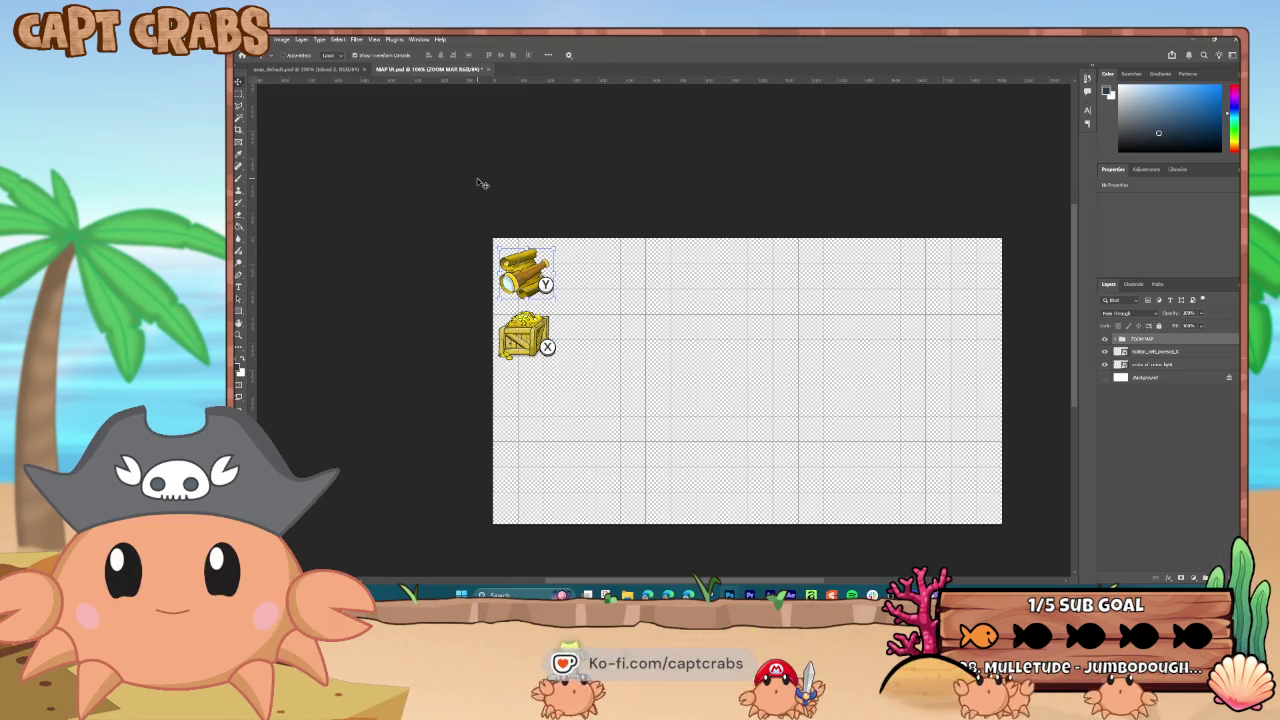
click(1152, 352)
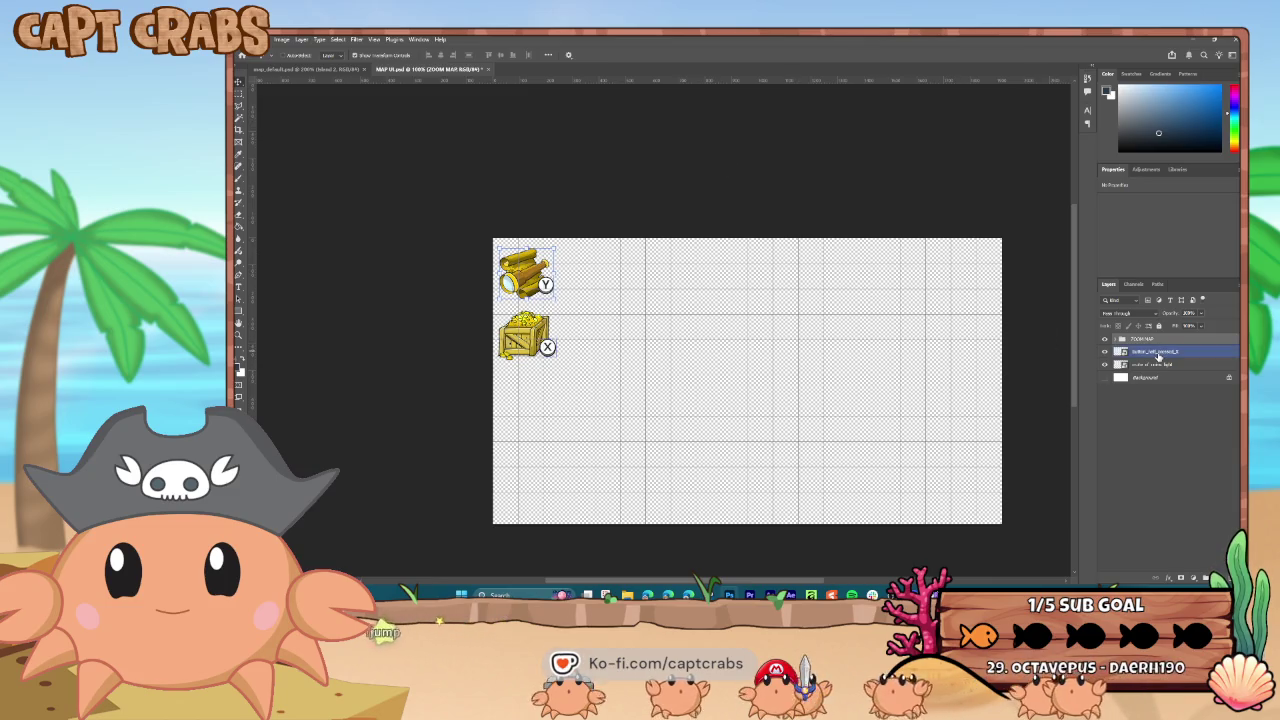
click(1199, 530)
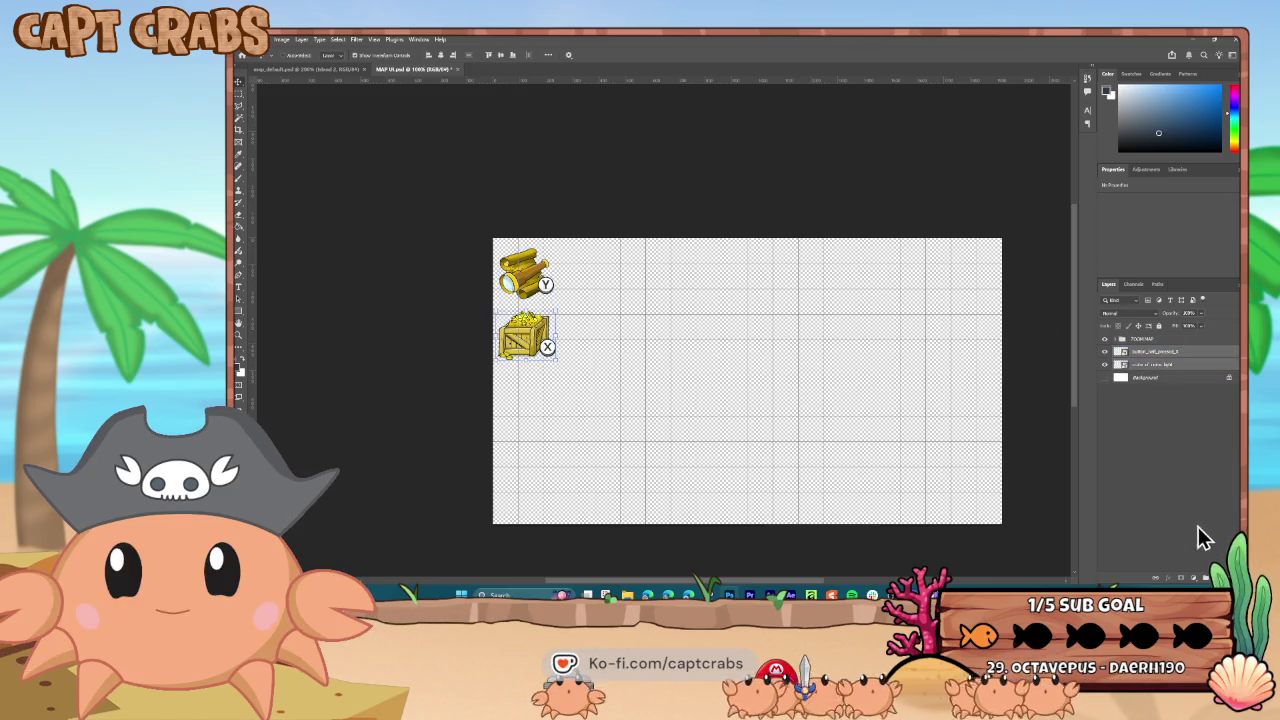
click(1206, 578)
double_click(1146, 352)
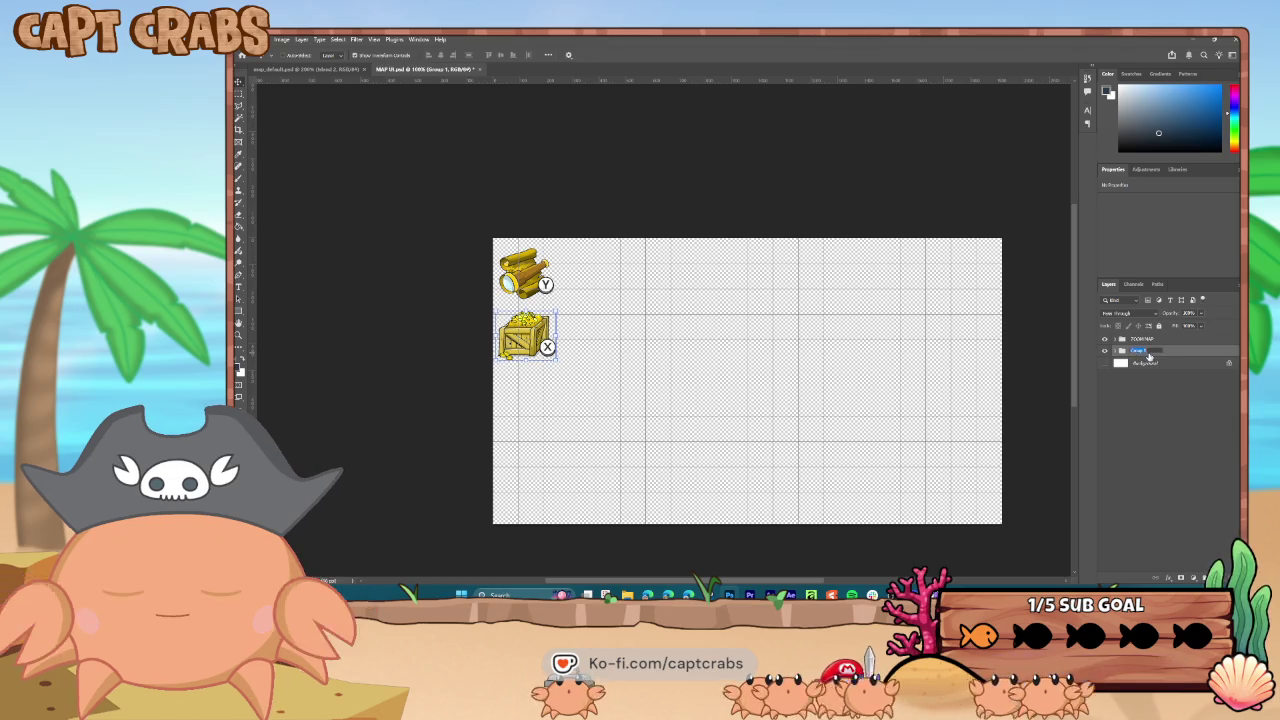
text(STORAGE)
key(Return)
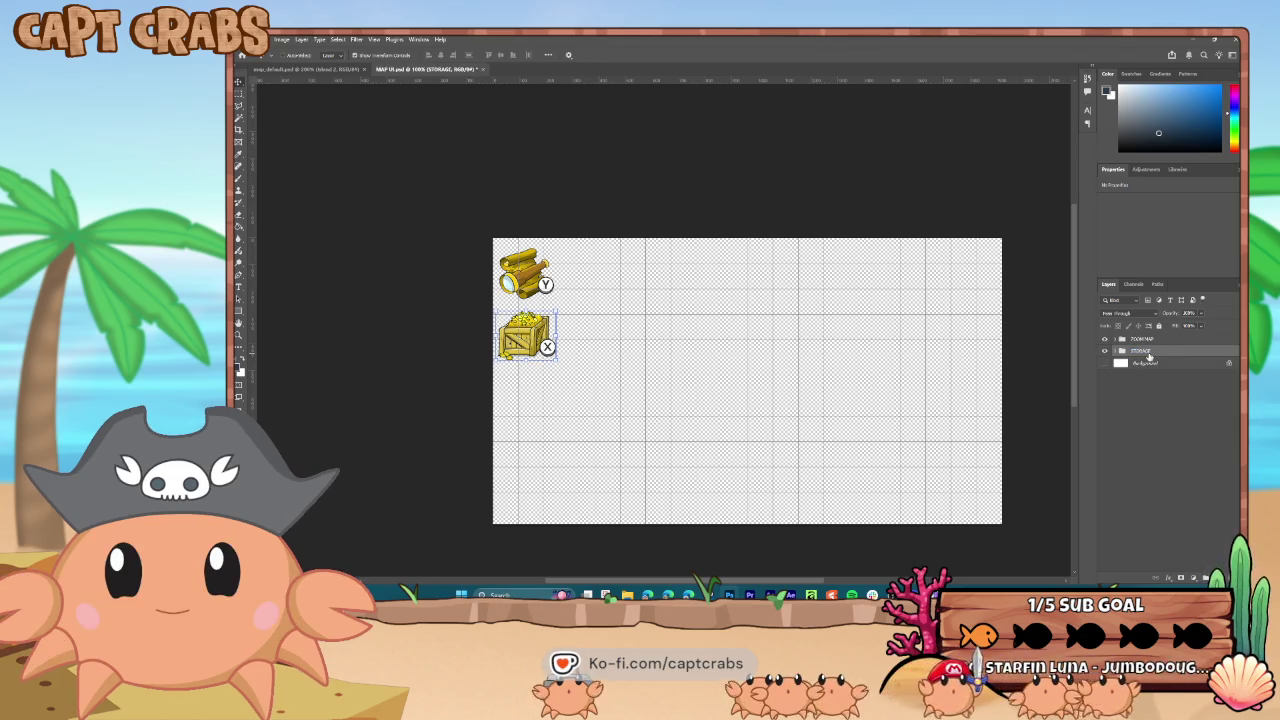
click(252, 40)
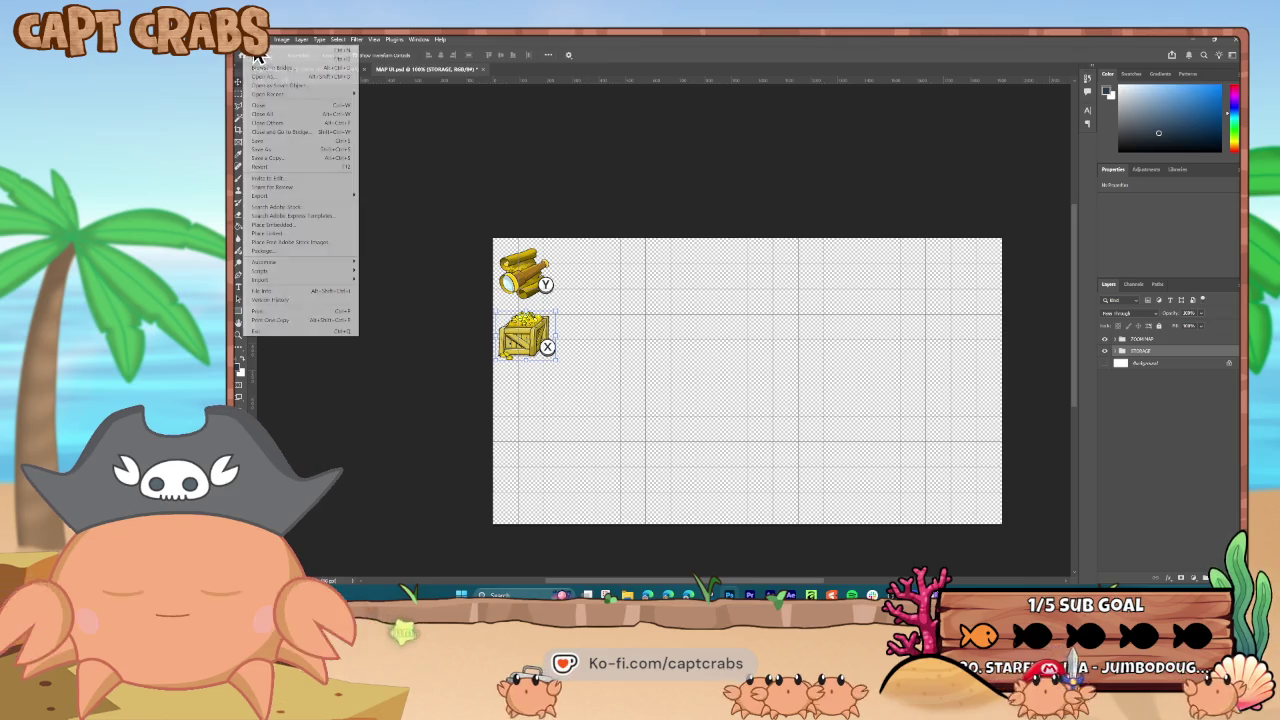
- Save MAP UI.psd and Quick Export it as a PNG into WORK > GUI
click(287, 140)
click(252, 40)
mouse_move(303, 195)
click(396, 196)
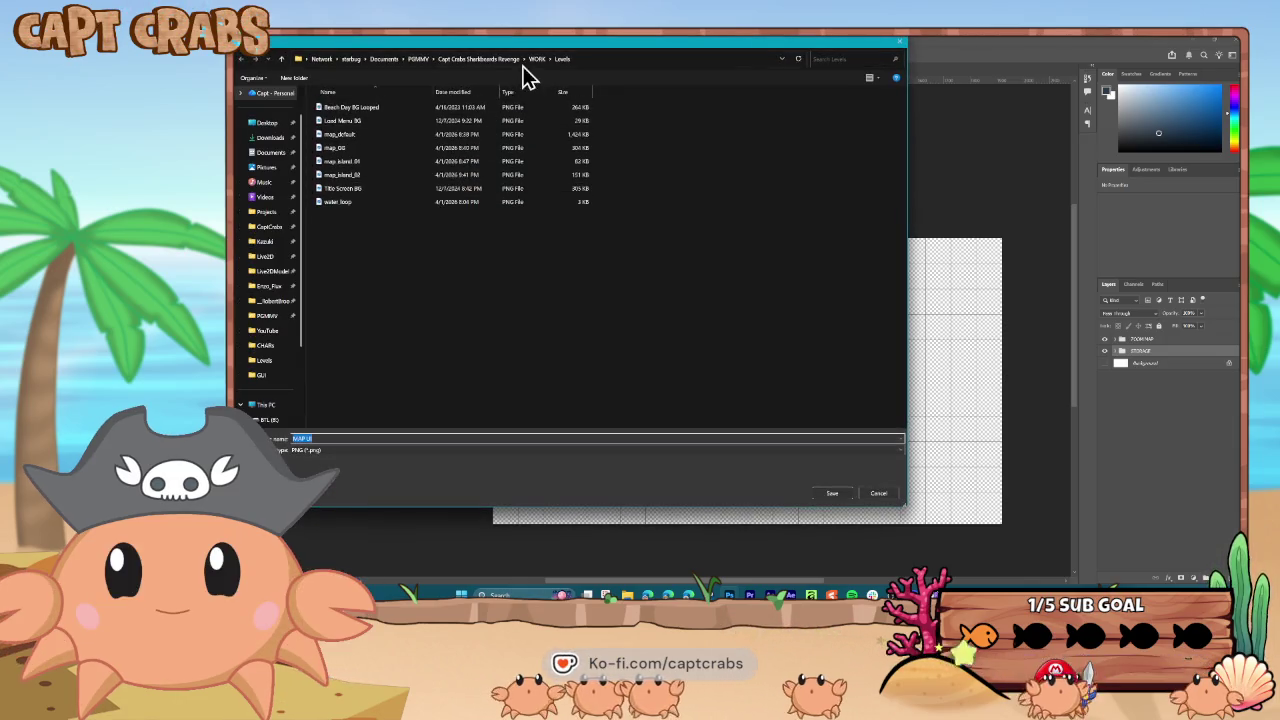
click(535, 59)
double_click(364, 123)
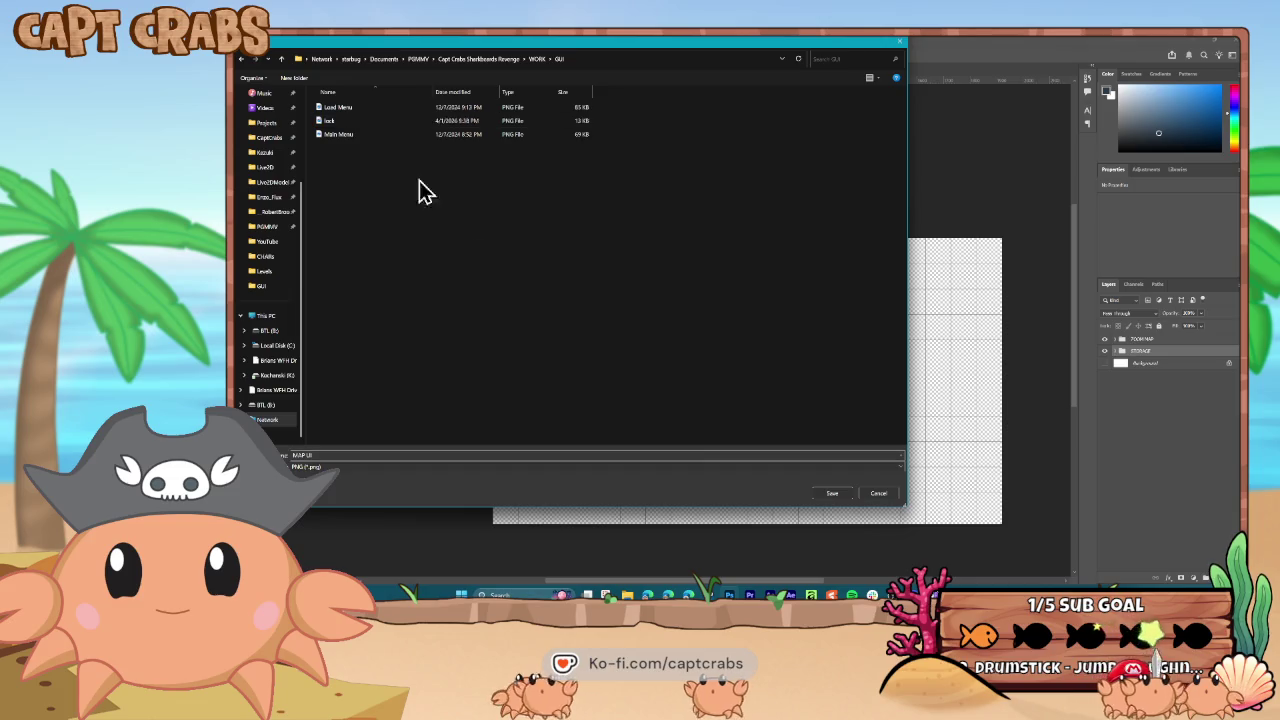
click(842, 494)
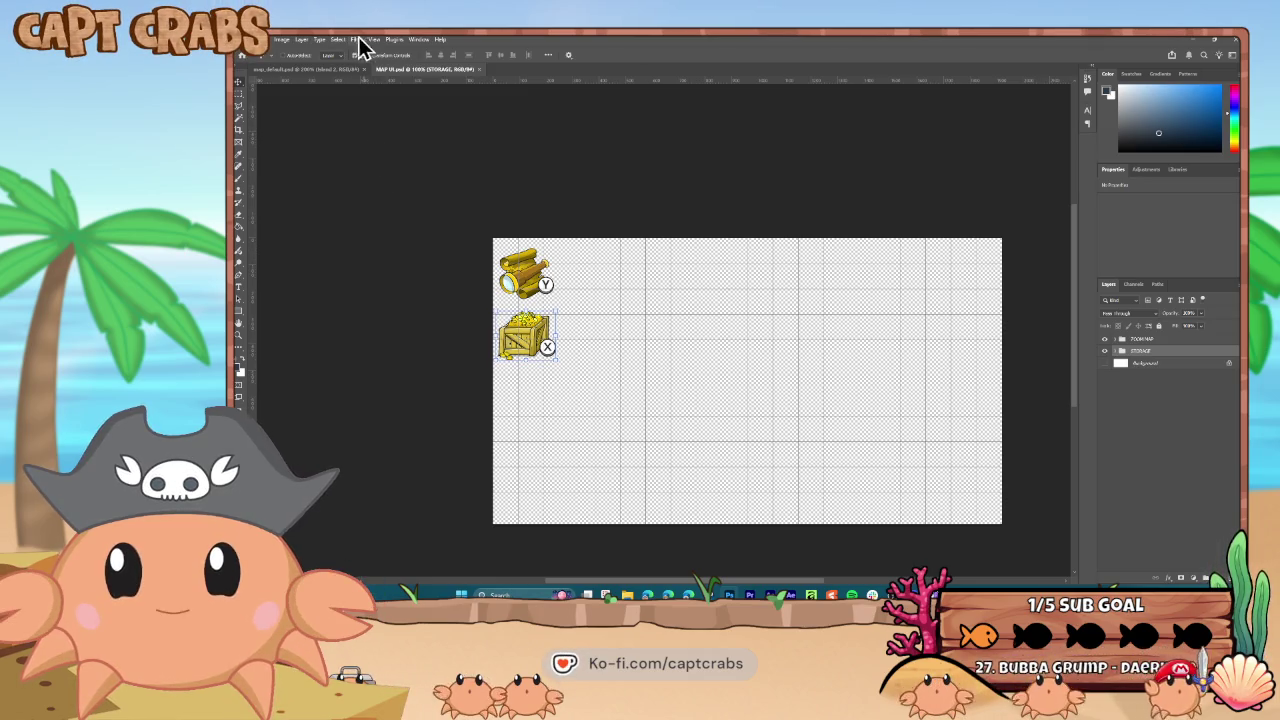
- Switch to the island map document, then bring forward the browser's padlock graphics search
click(310, 69)
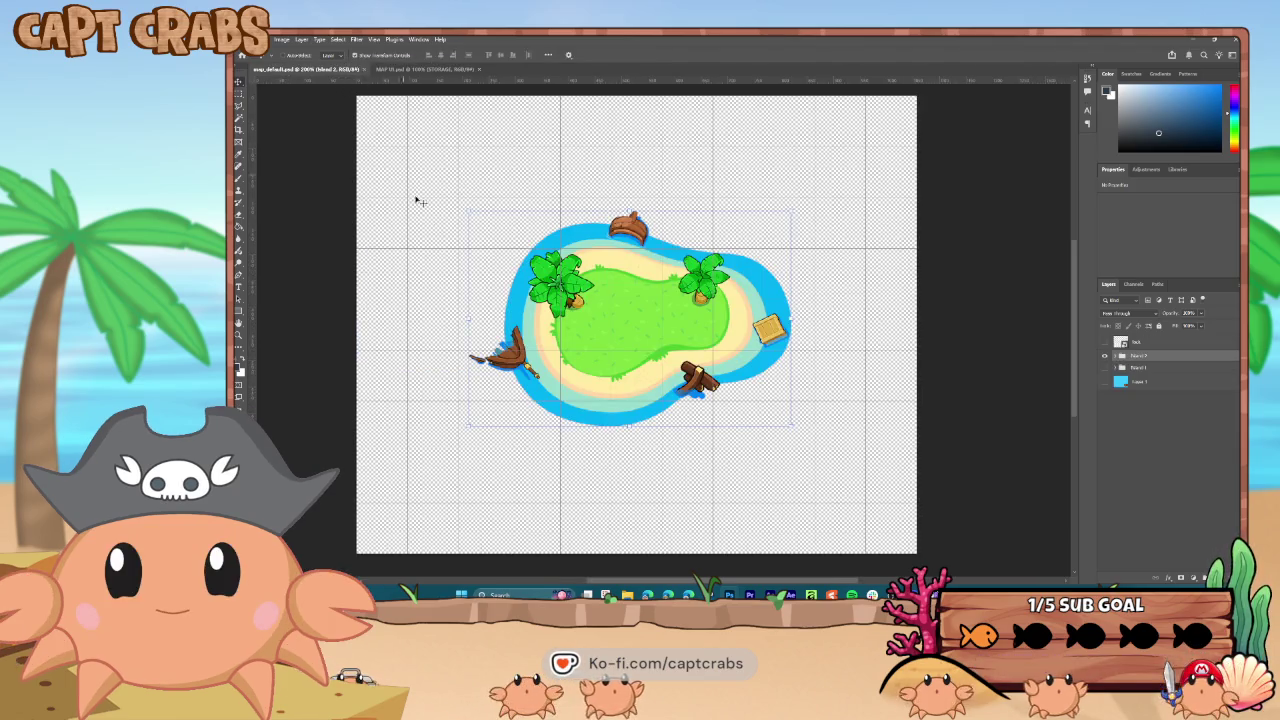
mouse_move(668, 595)
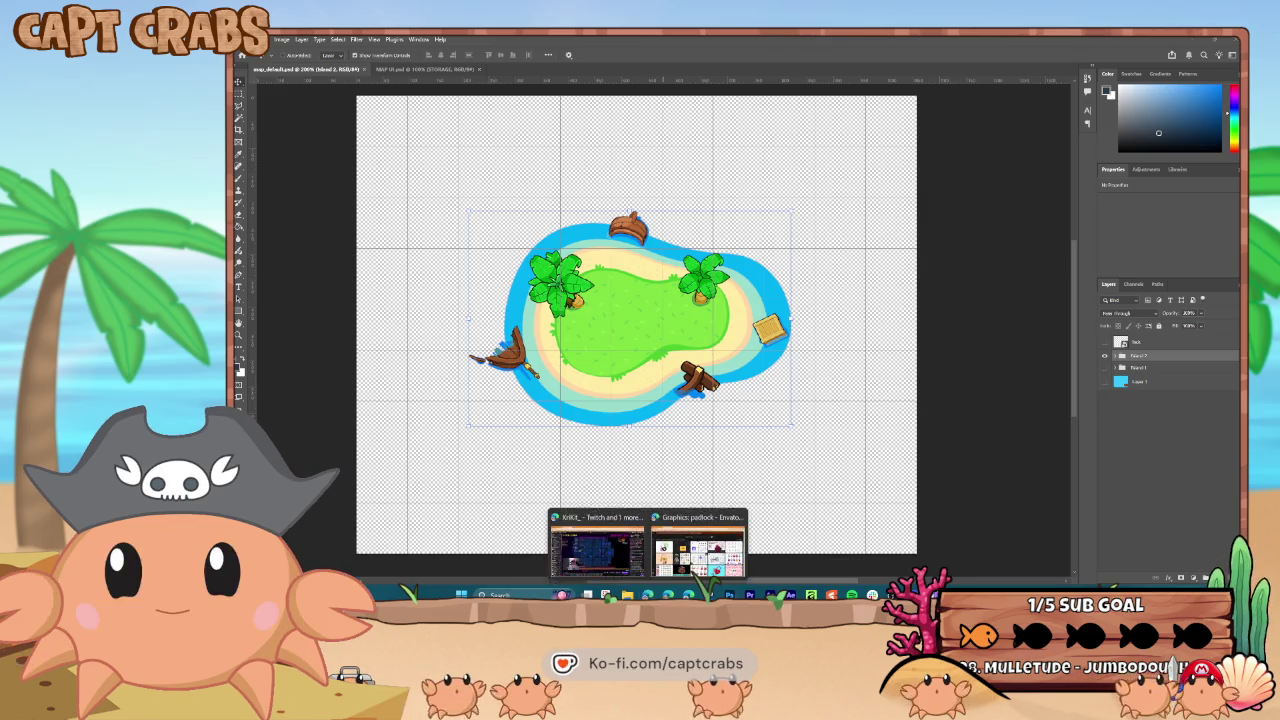
click(670, 565)
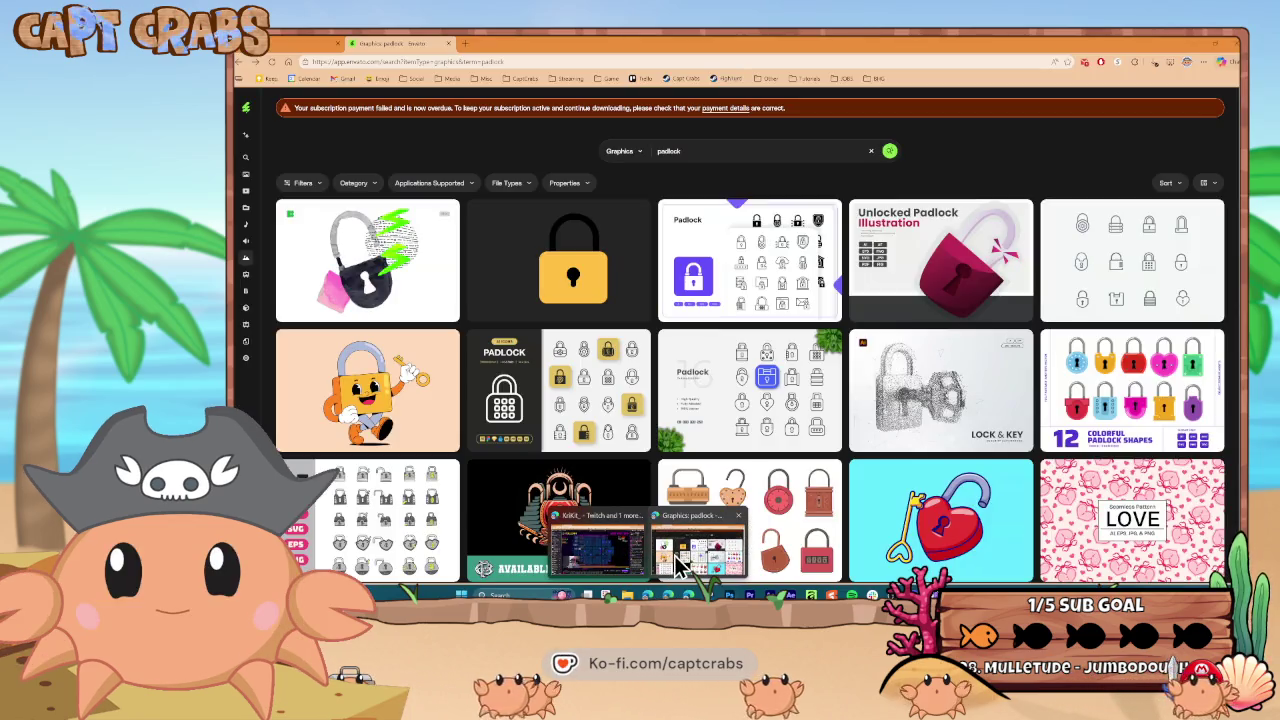
- Close the padlock search tab and open the Twitch Following page from bookmarks
click(449, 44)
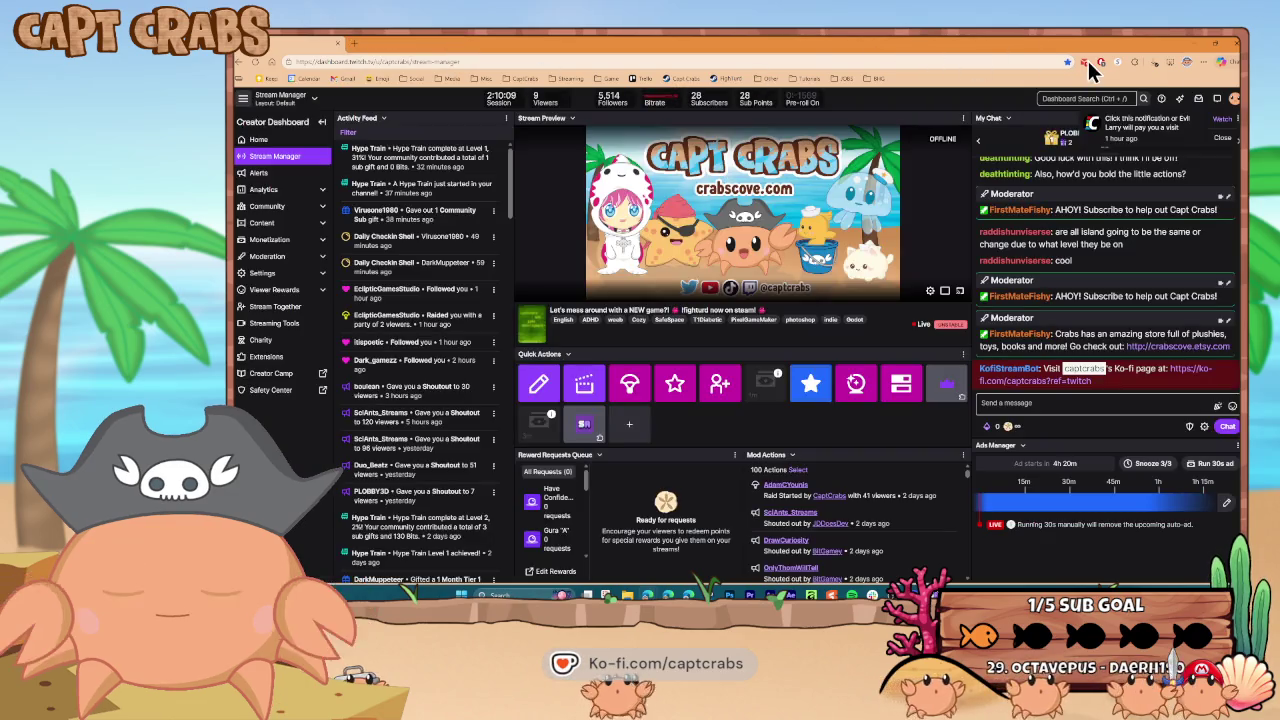
click(1088, 63)
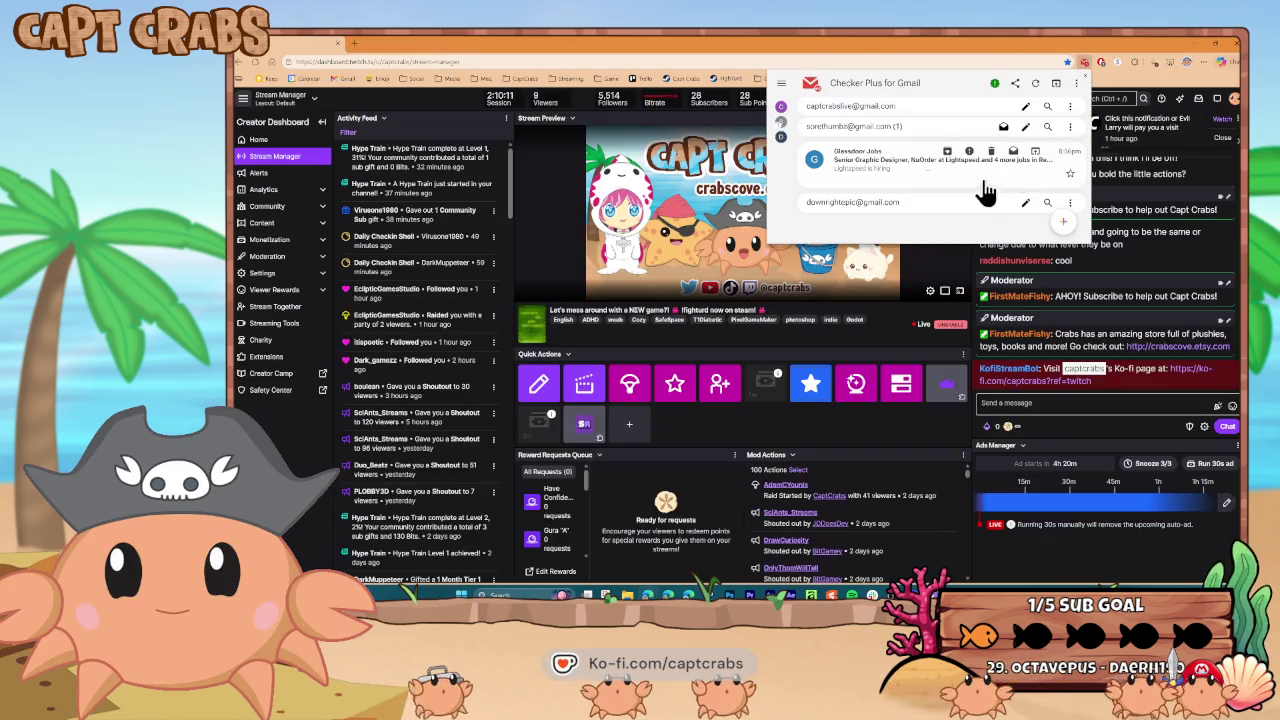
click(354, 43)
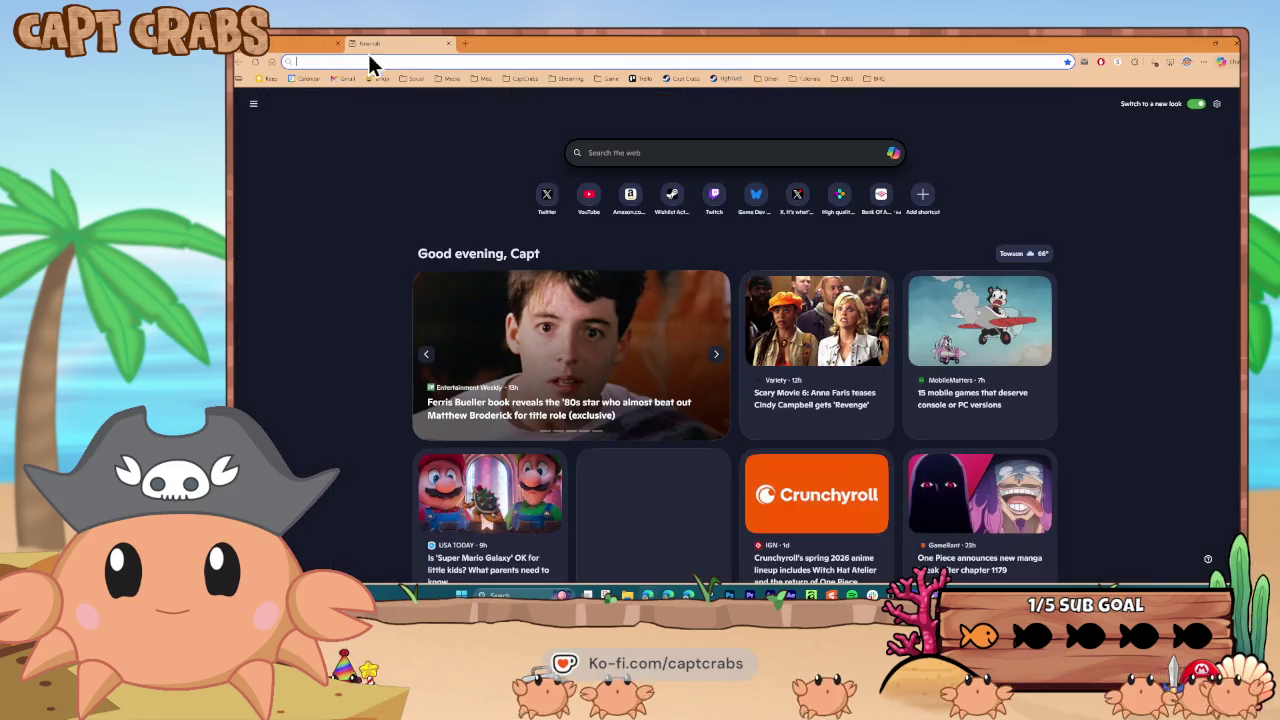
click(445, 77)
click(476, 108)
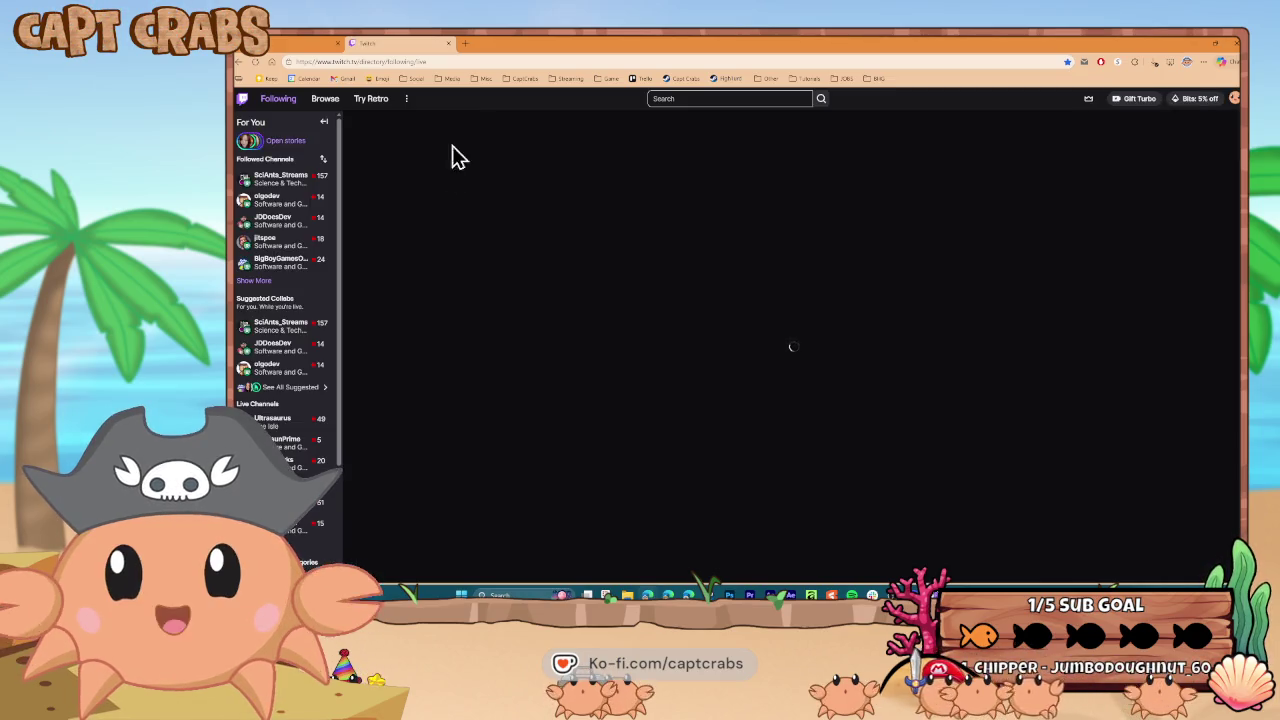
- Expand the followed channels list and open a followed developer's live stream
click(262, 281)
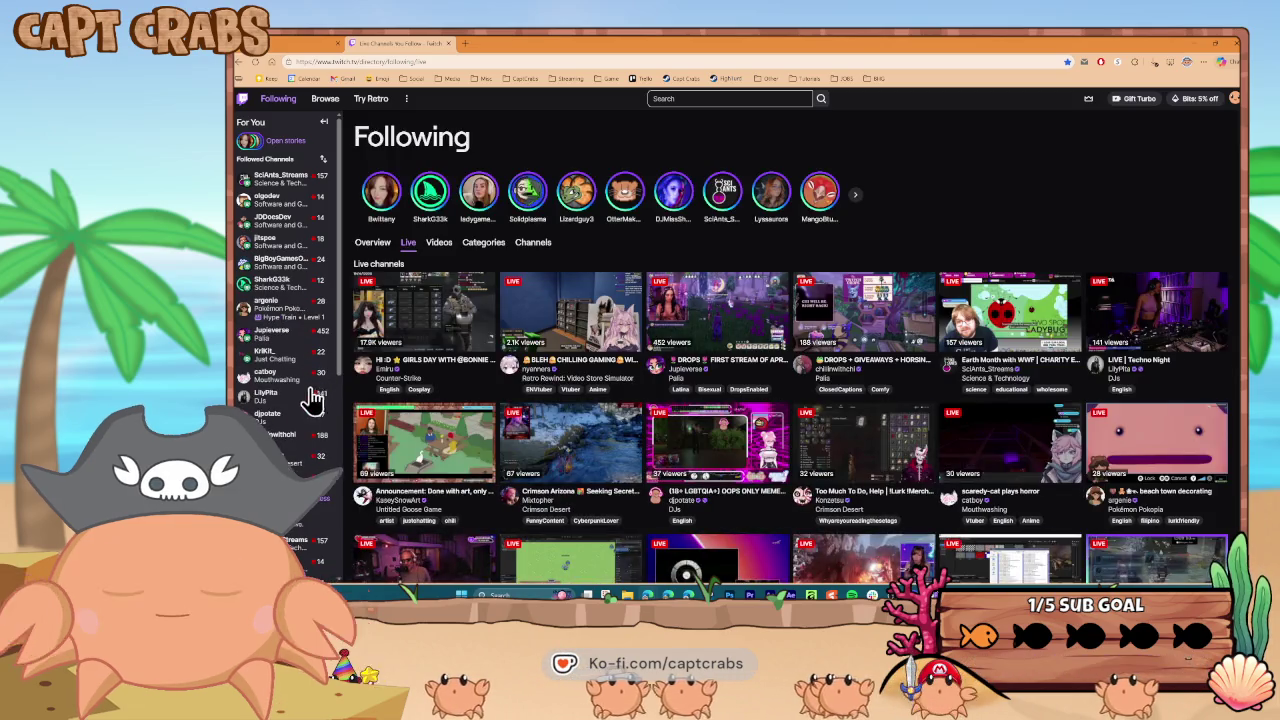
mouse_move(312, 393)
scroll(310, 395, down, 2)
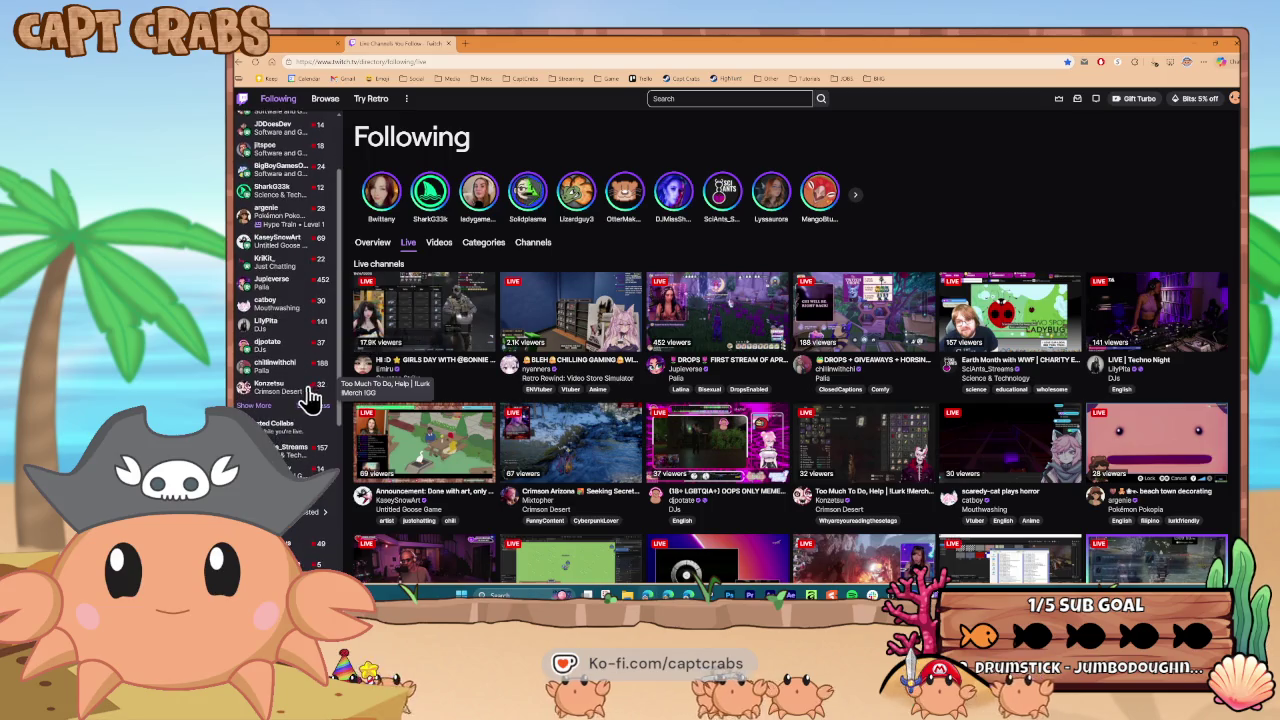
mouse_move(300, 440)
scroll(300, 440, down, 3)
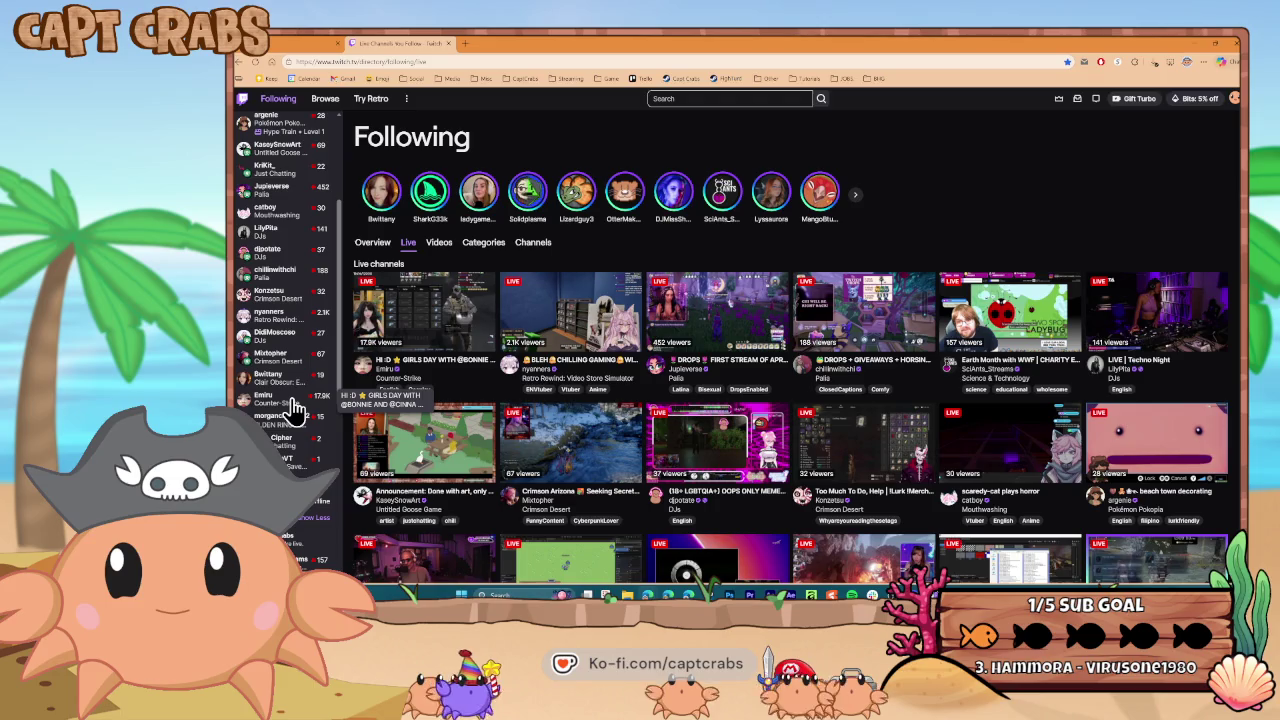
scroll(290, 405, up, 3)
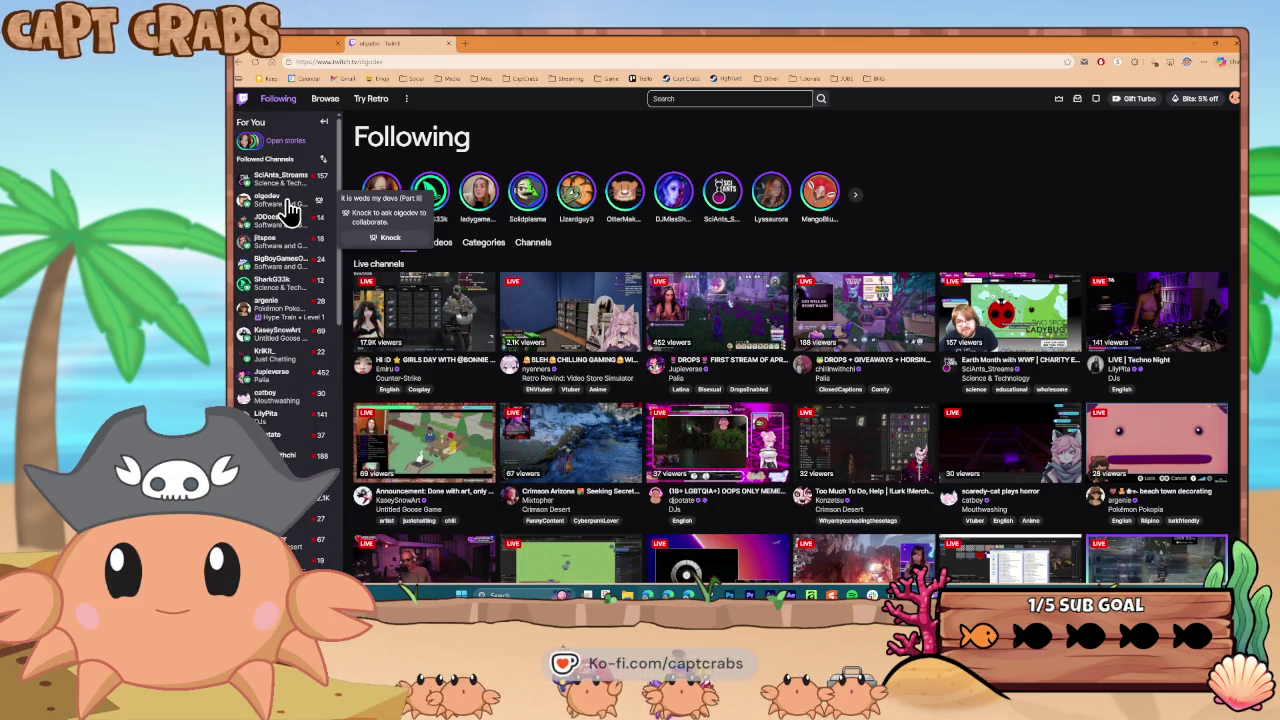
click(288, 210)
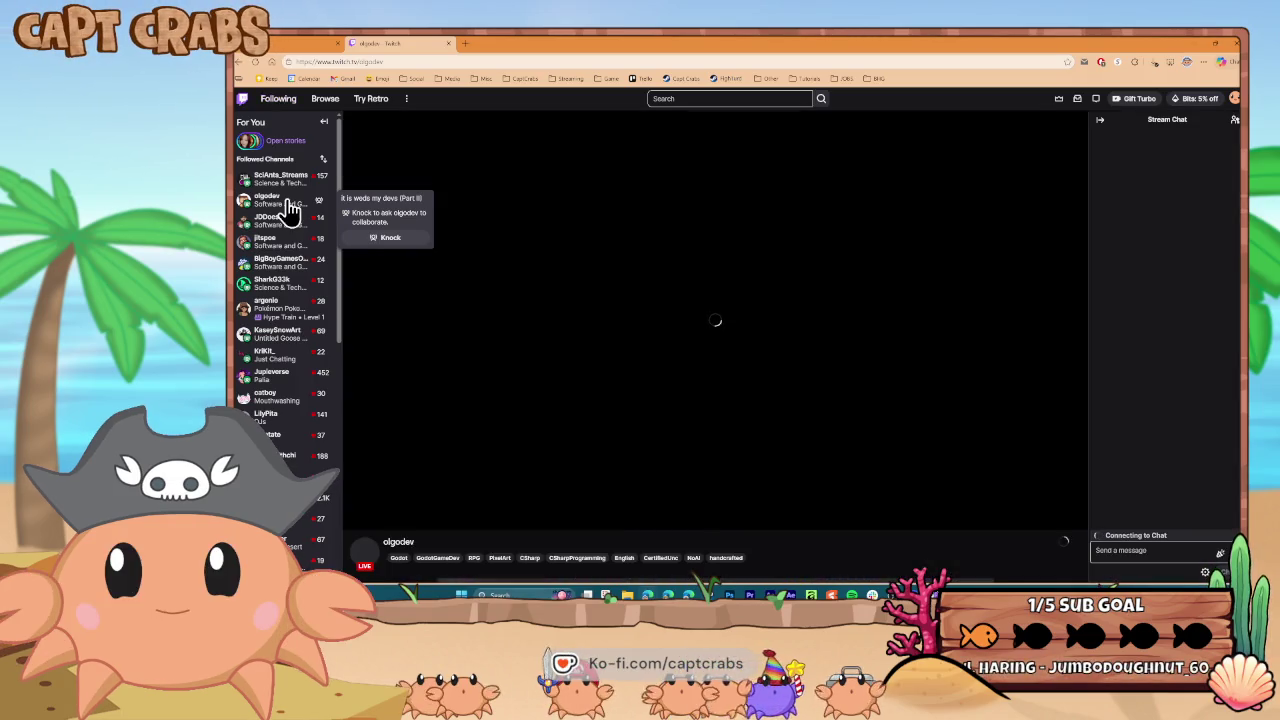